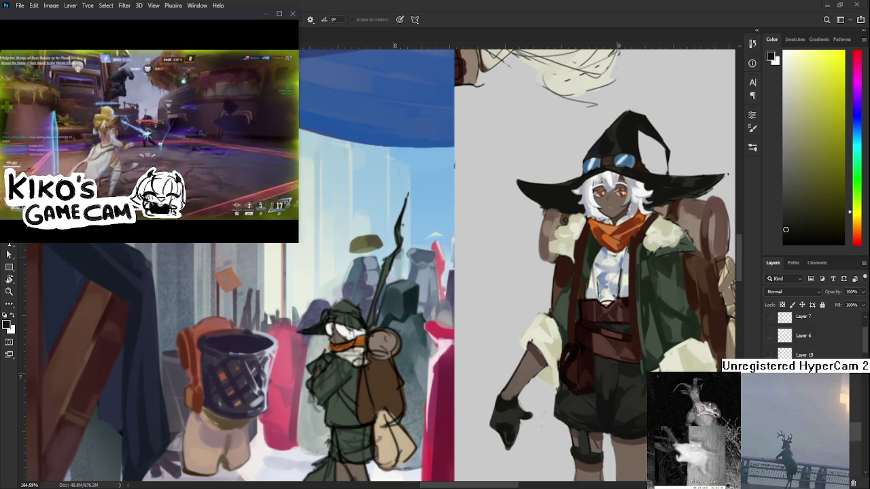
Step: Darken the traveller's hat with dark green sampled from the coat
mouse_move(355, 348)
left_mouse_down()
mouse_move(360, 296)
mouse_move(373, 329)
left_mouse_up()
left_click(375, 308, "alt")
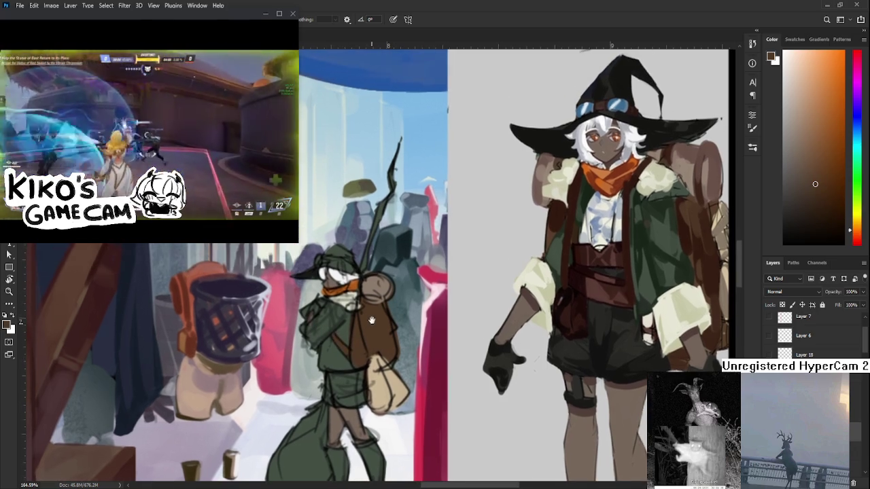
left_click(317, 262, "alt")
mouse_move(321, 272)
left_mouse_down()
mouse_move(344, 258)
mouse_move(345, 243)
mouse_move(295, 334)
mouse_move(321, 251)
left_mouse_up()
Step: Paint light cream from the sleeve along the cloak's left edge, then enlarge the brush
left_click(344, 298, "alt")
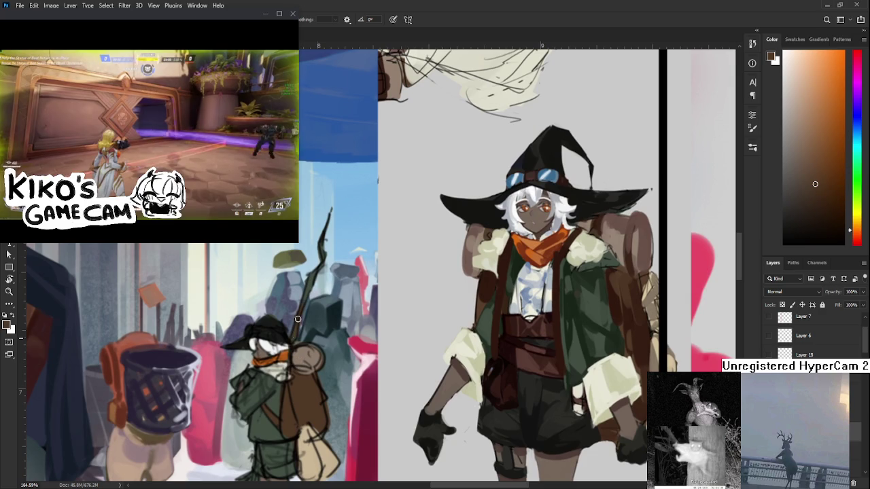
scroll(283, 324, "down", 5)
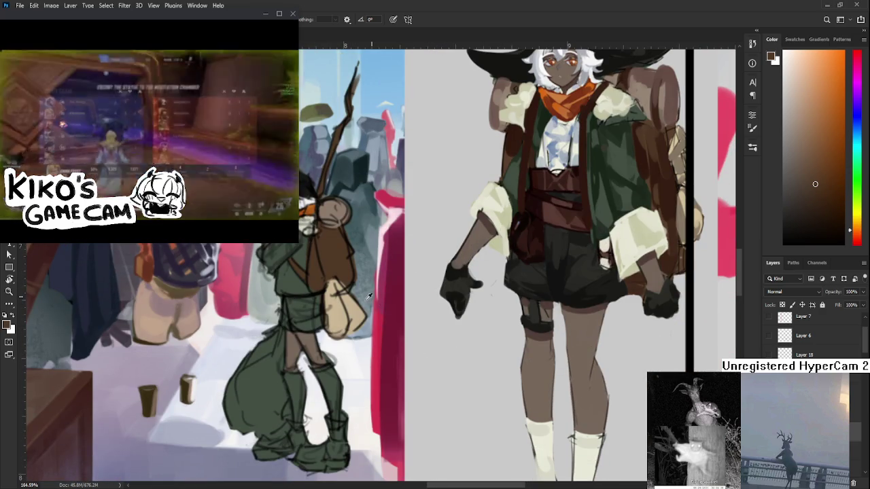
left_click(475, 196, "alt")
mouse_move(243, 363)
left_mouse_down()
mouse_move(246, 410)
mouse_move(270, 348)
left_mouse_up()
key("bracketright")
key("bracketright")
key("bracketright")
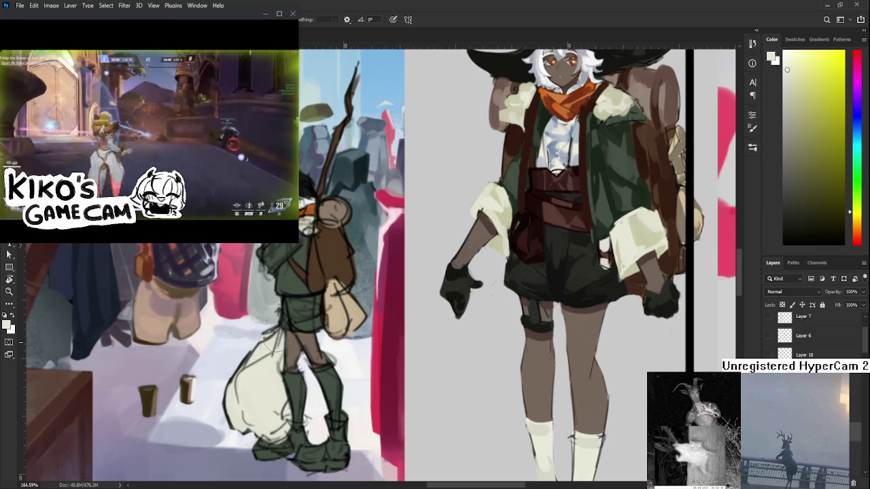
Step: Paint the traveller's lower body dark green
scroll(272, 354, "up", 2)
left_click(489, 343, "alt")
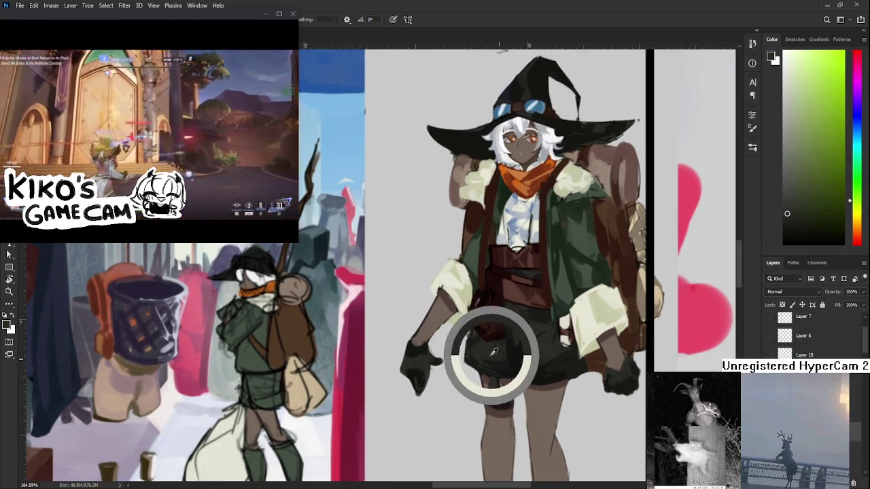
mouse_move(250, 384)
left_mouse_down()
mouse_move(271, 379)
mouse_move(275, 393)
mouse_move(266, 386)
left_mouse_up()
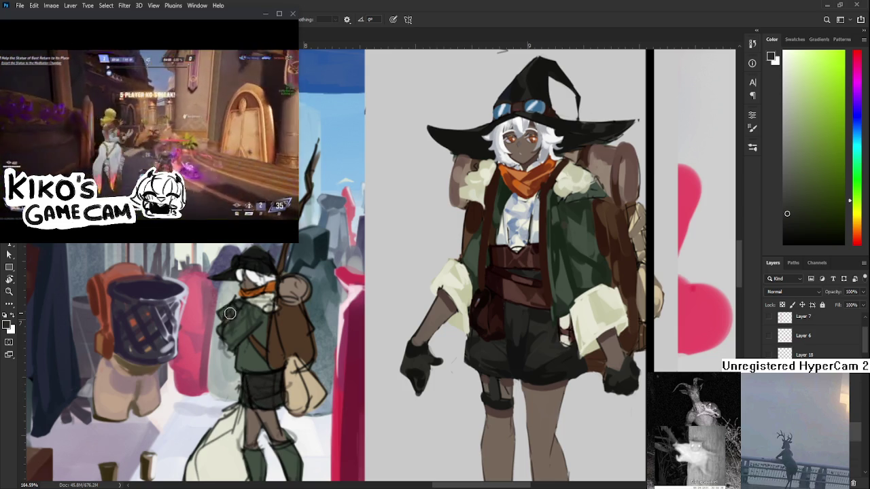
Step: Cover the traveller's legs in the pale cream of the reference's socks
scroll(232, 312, "down", 2)
scroll(231, 313, "down", 3)
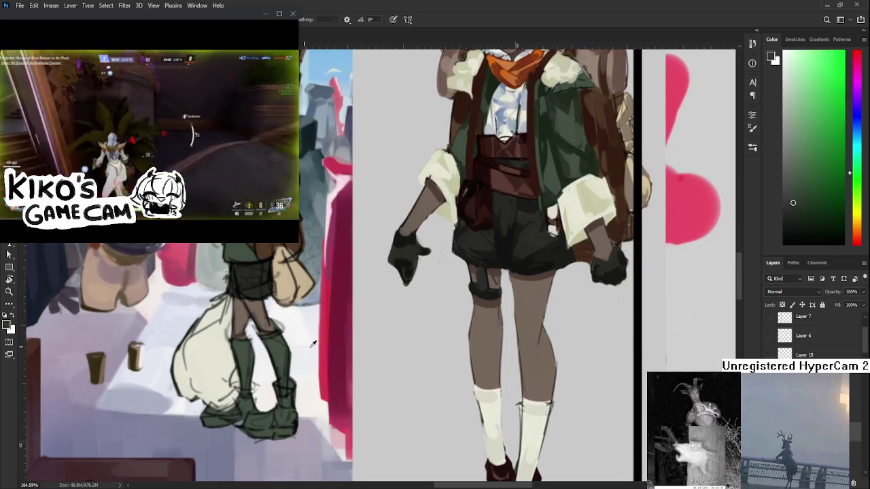
left_click(468, 410, "alt")
mouse_move(246, 352)
left_mouse_down()
mouse_move(240, 391)
mouse_move(279, 343)
mouse_move(285, 373)
left_mouse_up()
Step: Paint both of the traveller's boots dark red-brown sampled from the reference's boots
scroll(285, 377, "down", 2)
left_click(475, 435, "alt")
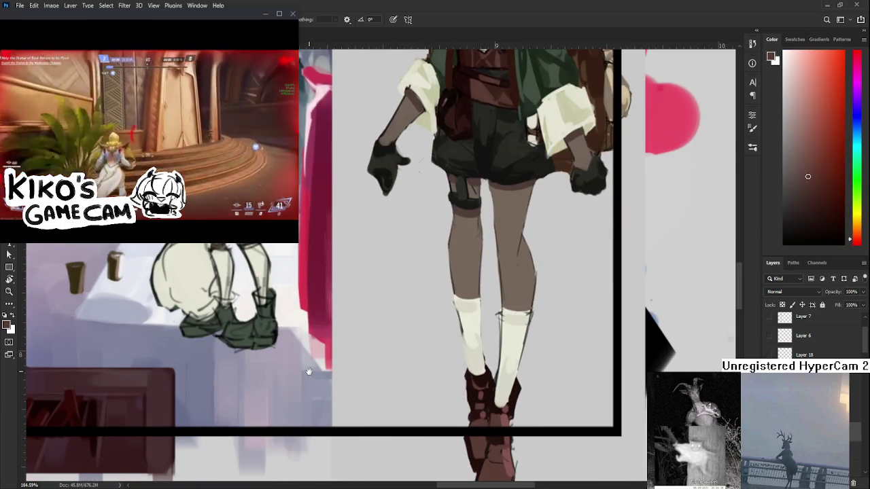
left_click_drag(309, 376, 359, 388)
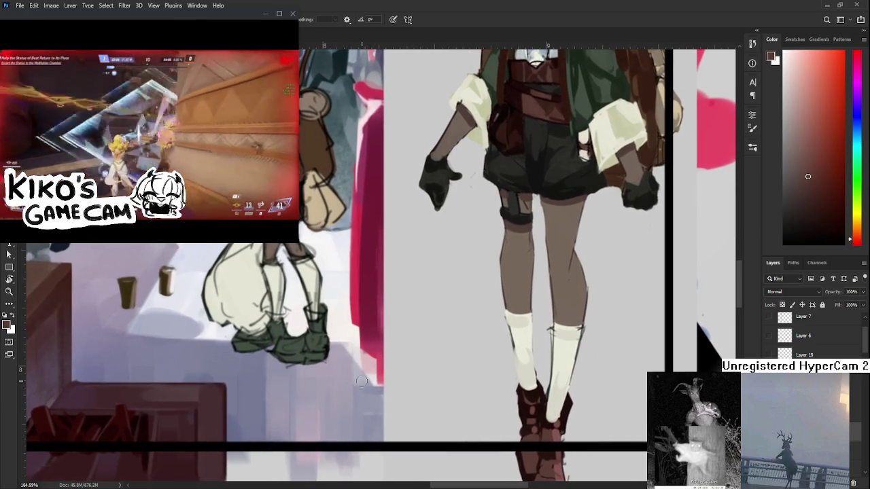
left_click_drag(299, 371, 314, 352)
left_click_drag(253, 324, 297, 310)
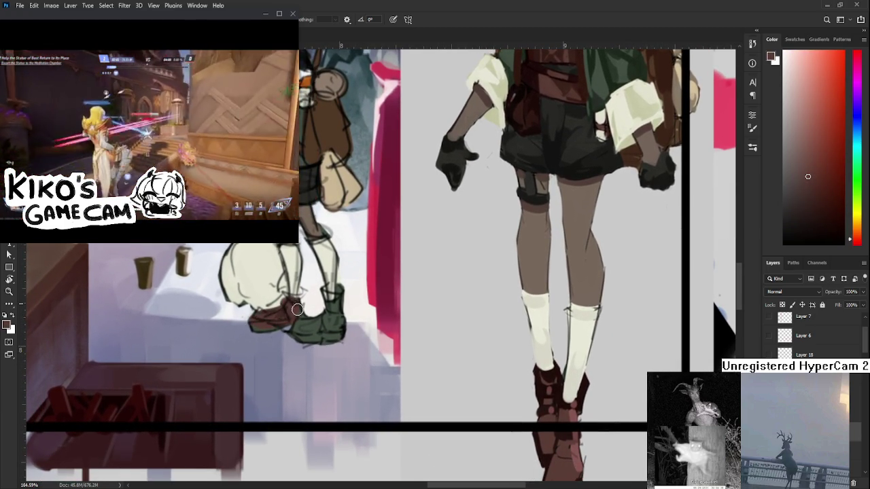
left_click(261, 303, "alt")
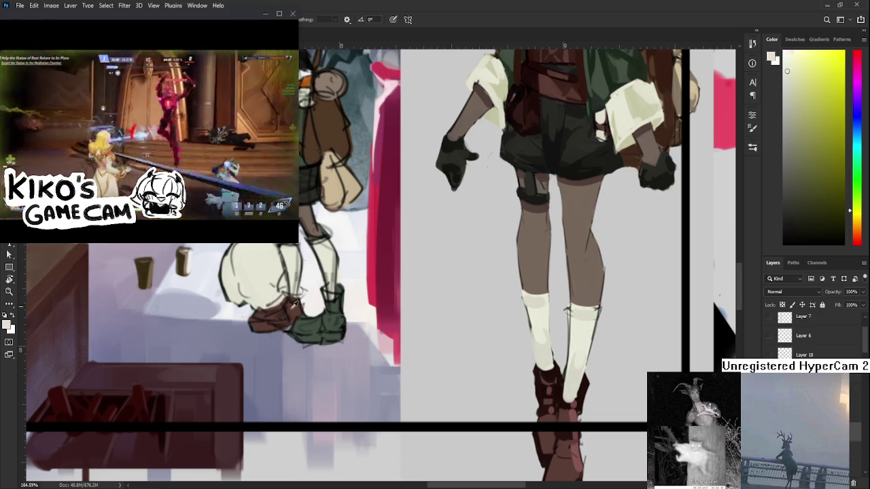
left_click(294, 310, "alt")
mouse_move(326, 327)
left_mouse_down()
mouse_move(335, 332)
mouse_move(340, 291)
left_mouse_up()
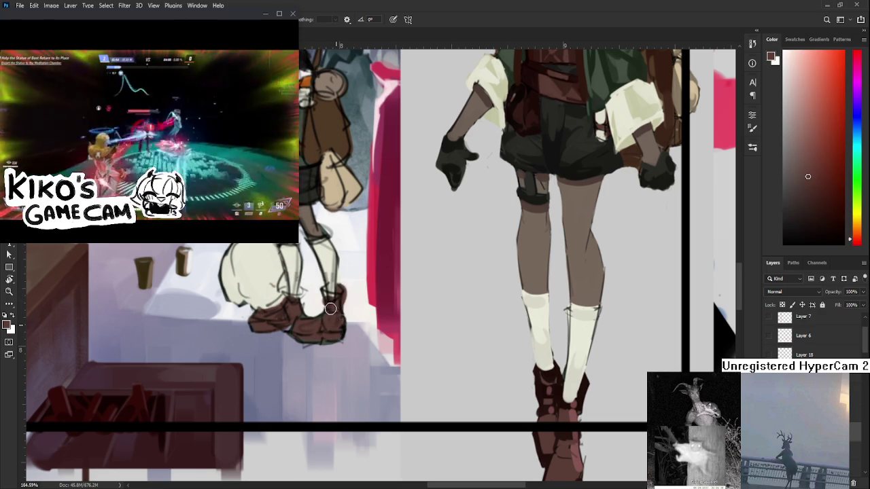
key("e")
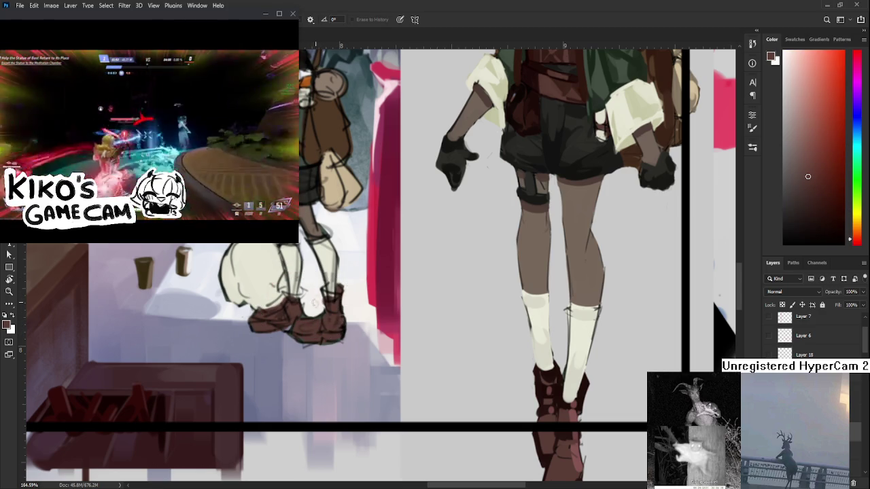
left_click_drag(318, 303, 333, 368)
scroll(333, 369, "down", 3)
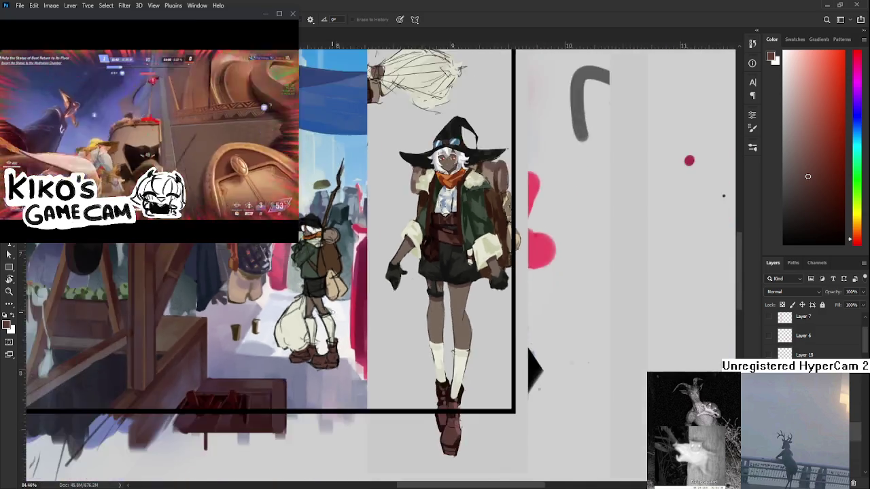
scroll(340, 377, "down", 4)
scroll(347, 389, "down", 3)
scroll(347, 388, "up", 3)
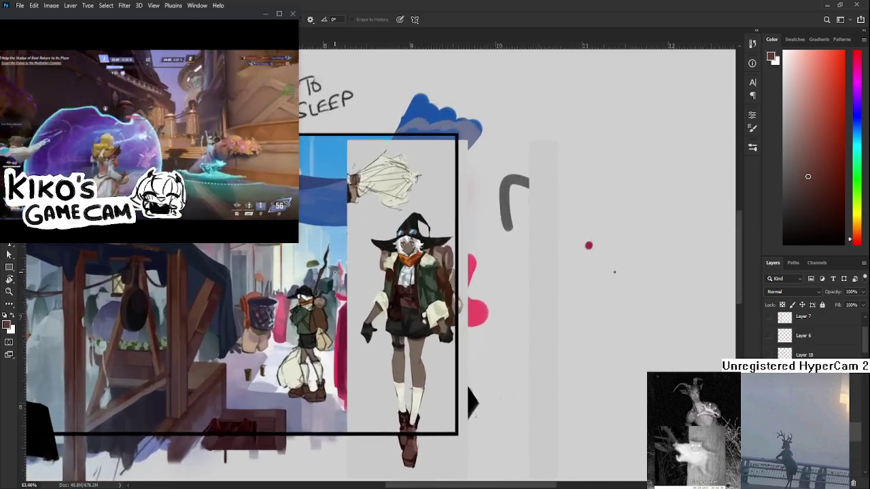
scroll(333, 367, "up", 4)
scroll(315, 338, "up", 3)
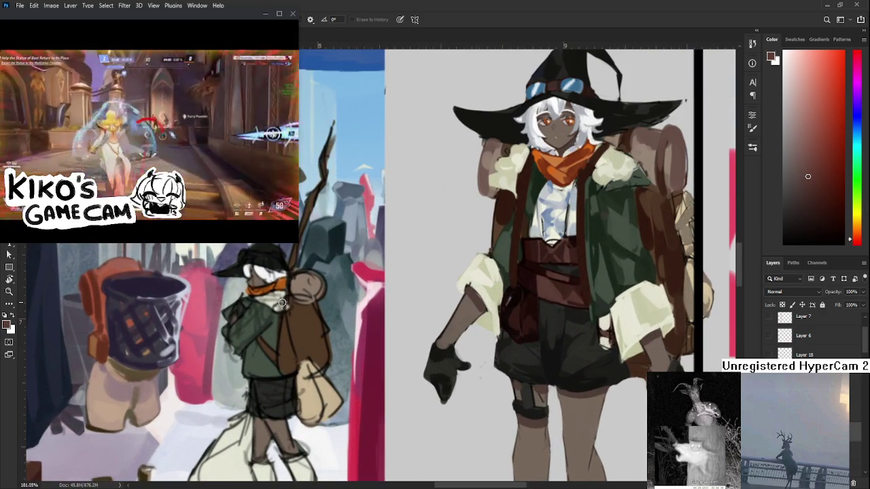
scroll(282, 304, "down", 2)
scroll(285, 305, "up", 3)
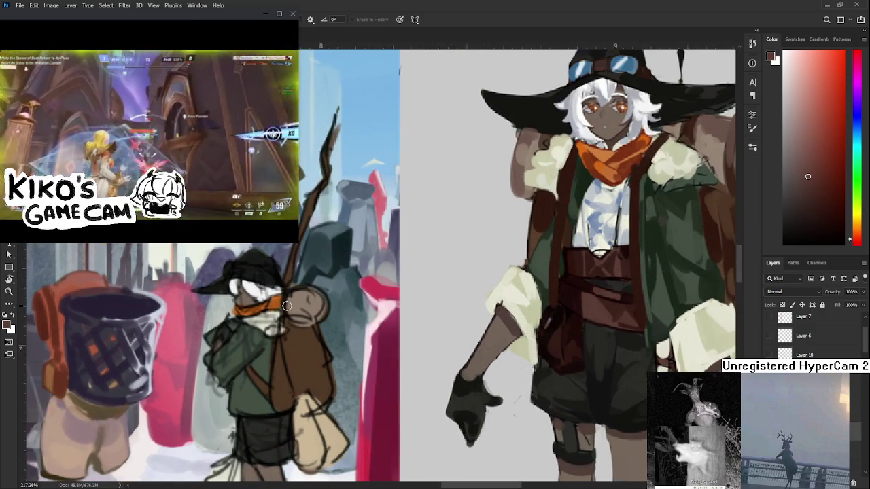
key("b")
left_click(260, 319, "alt")
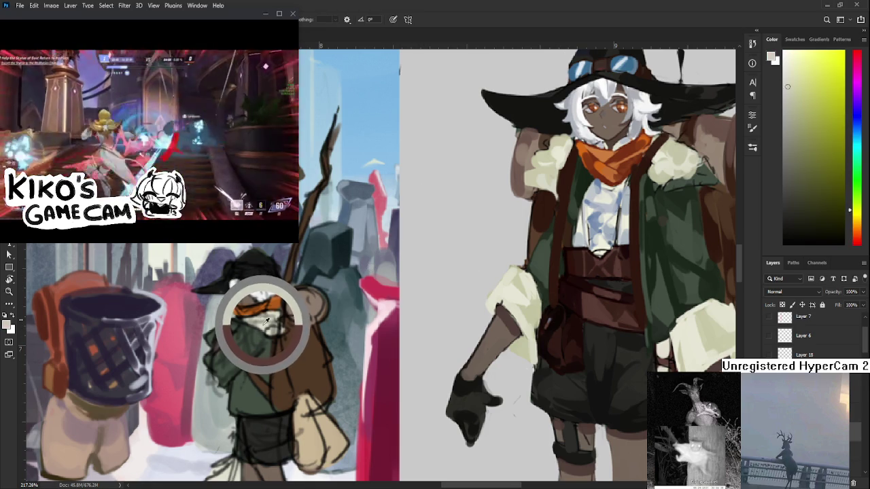
left_click(232, 362, "alt")
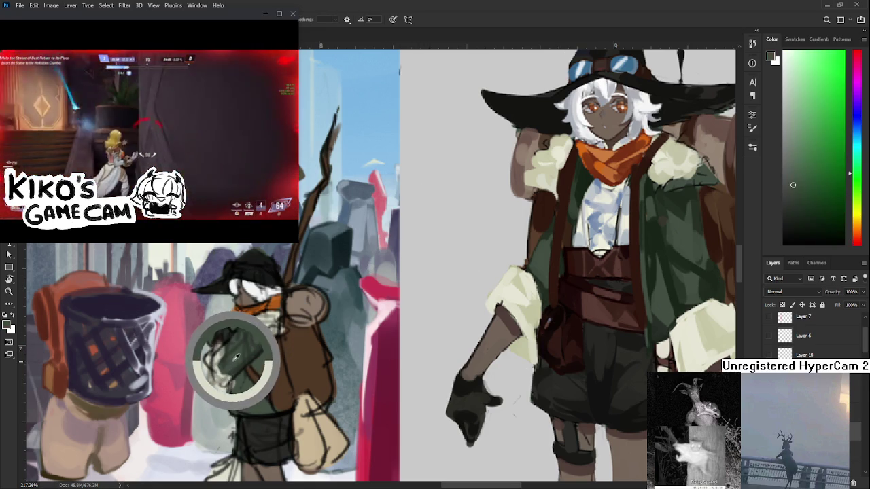
scroll(234, 369, "down", 7)
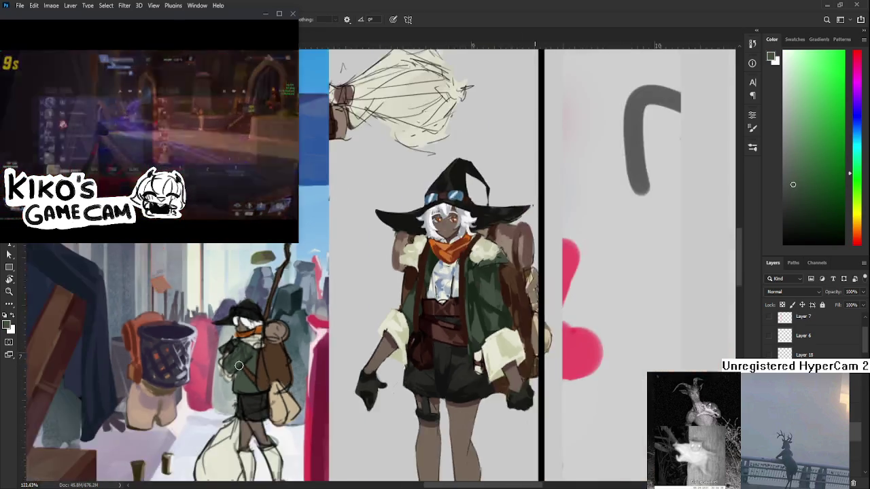
scroll(323, 347, "up", 2)
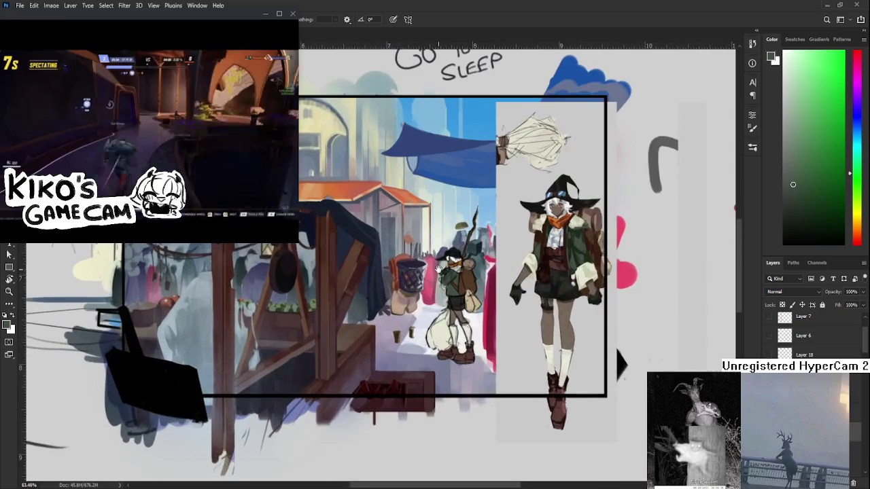
scroll(322, 347, "up", 2)
scroll(322, 346, "up", 2)
scroll(322, 346, "down", 1)
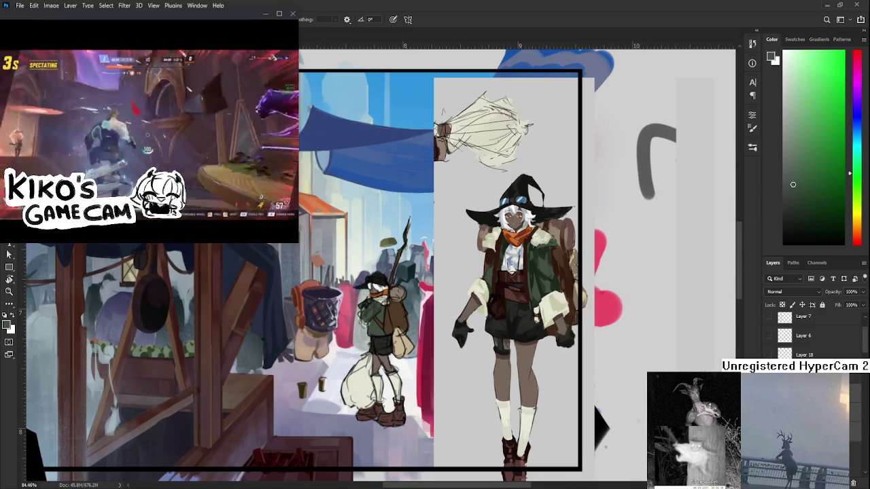
key("space")
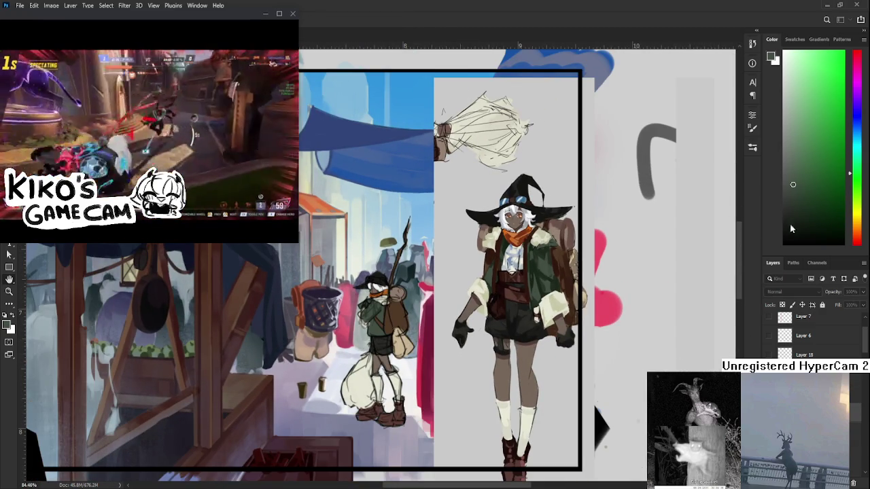
key("ctrl+t")
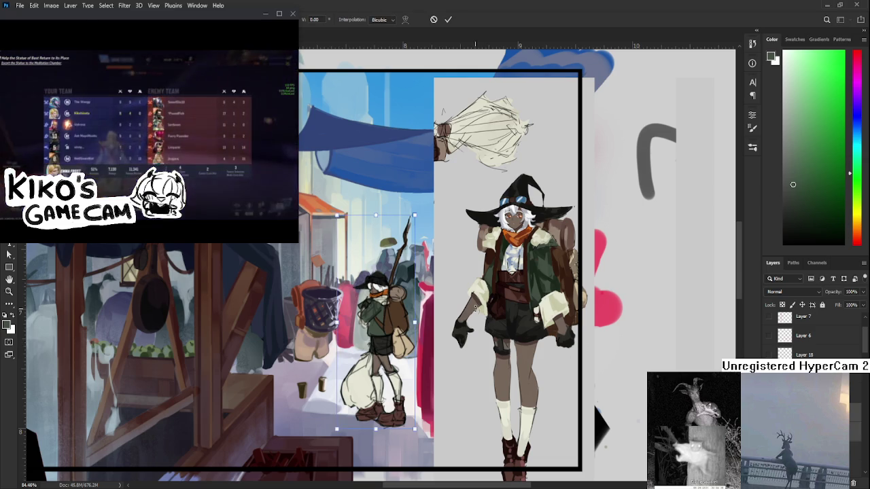
Step: Skew the hiker figure slightly rightward and apply the transform
left_click_drag(376, 216, 383, 217)
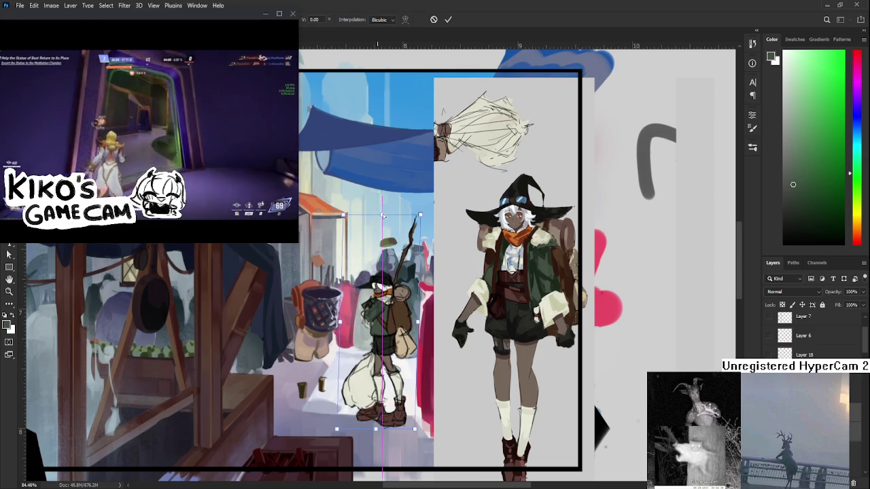
key("Return")
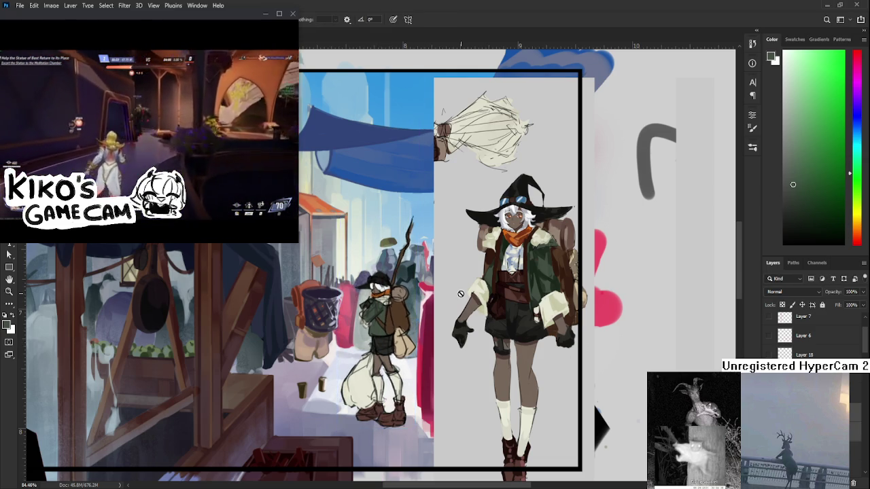
scroll(461, 293, "down", 3)
scroll(456, 291, "down", 1)
scroll(442, 284, "down", 1)
scroll(433, 279, "down", 1)
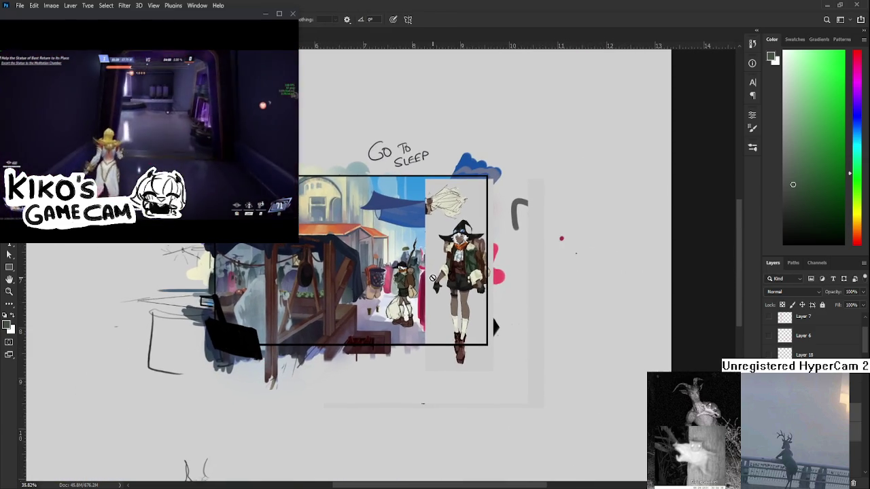
scroll(432, 279, "up", 2)
scroll(429, 286, "up", 2)
Step: Nudge the hiker figure slightly left with Free Transform and apply it
key("ctrl+t")
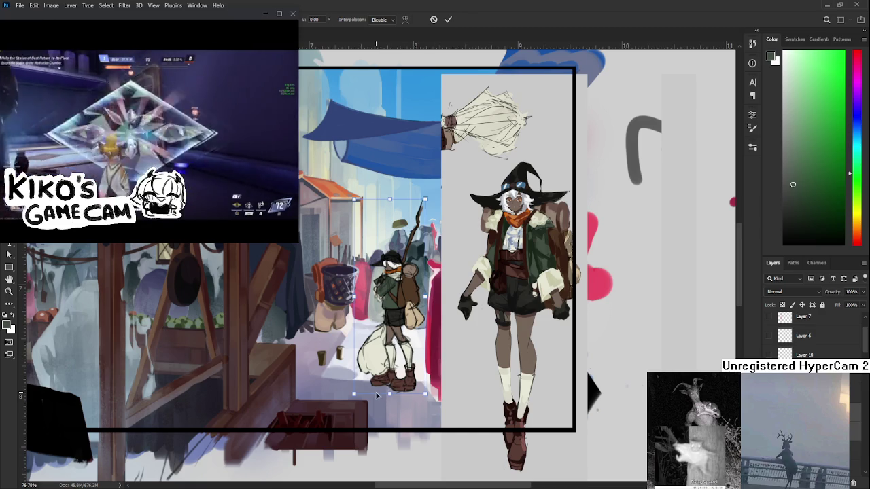
left_click_drag(392, 396, 390, 395)
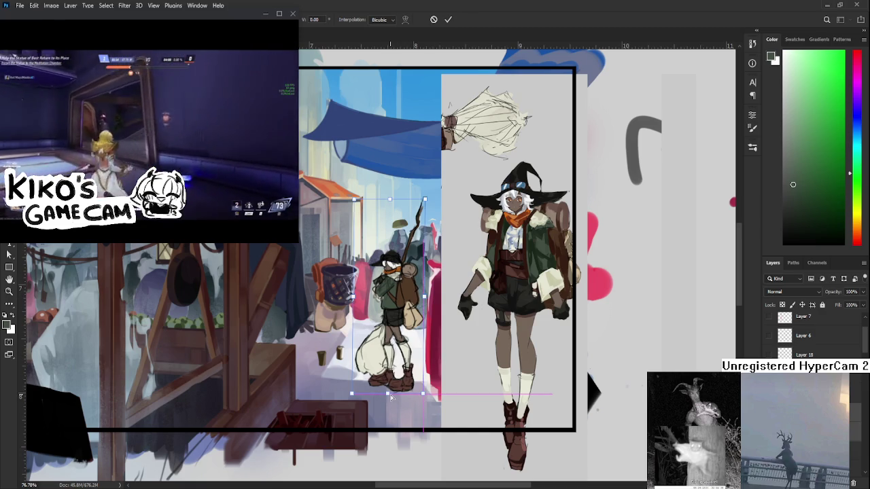
key("Return")
key("b")
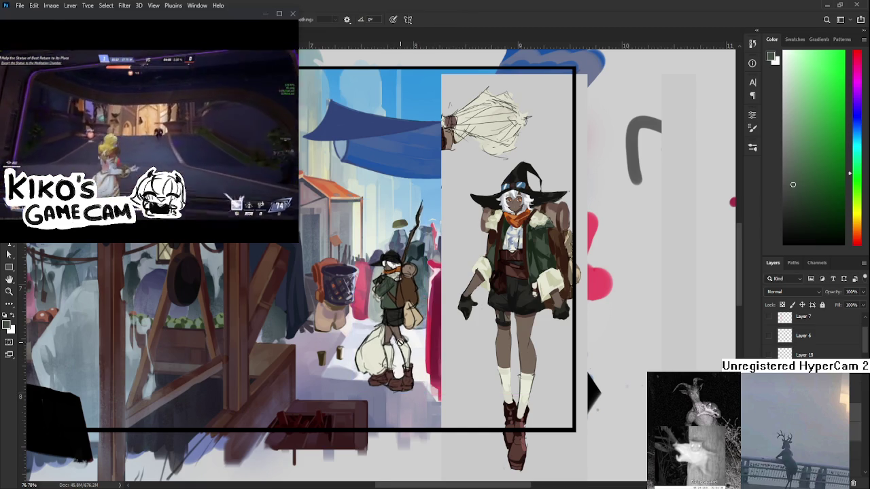
scroll(401, 346, "down", 3)
scroll(409, 286, "up", 3)
scroll(409, 287, "up", 2)
Step: Shrink the hiker figure slightly and commit its new size
key("ctrl+t")
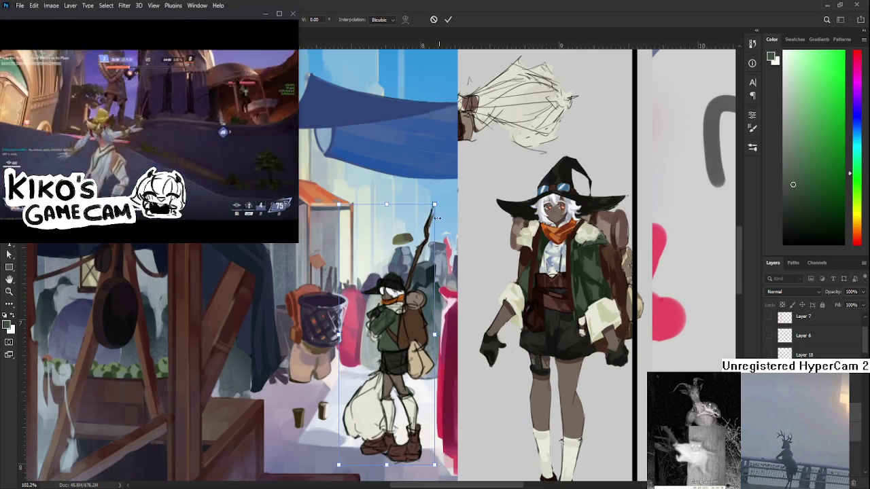
left_click_drag(435, 205, 437, 228)
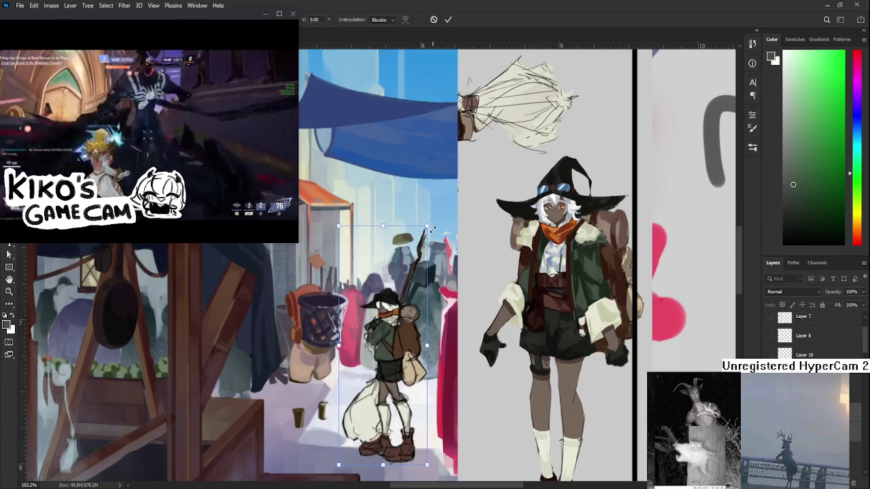
key("Return")
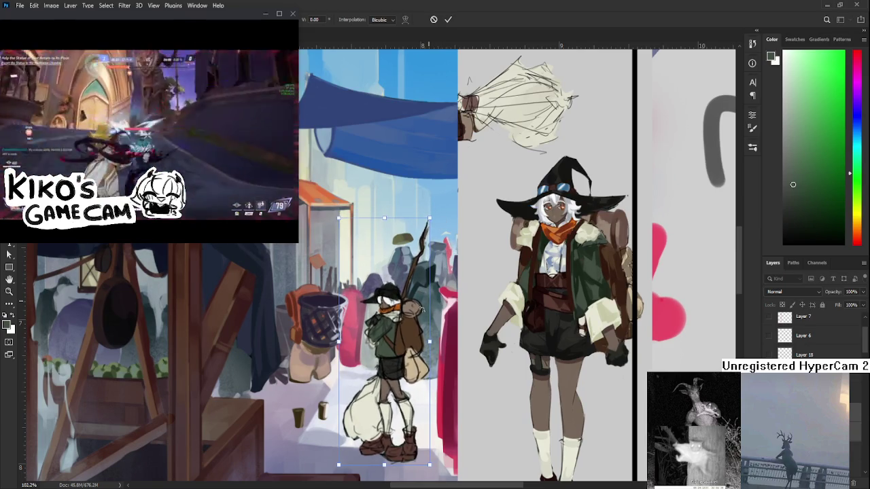
scroll(420, 310, "down", 3)
scroll(421, 310, "down", 1)
scroll(420, 310, "down", 1)
scroll(419, 309, "down", 1)
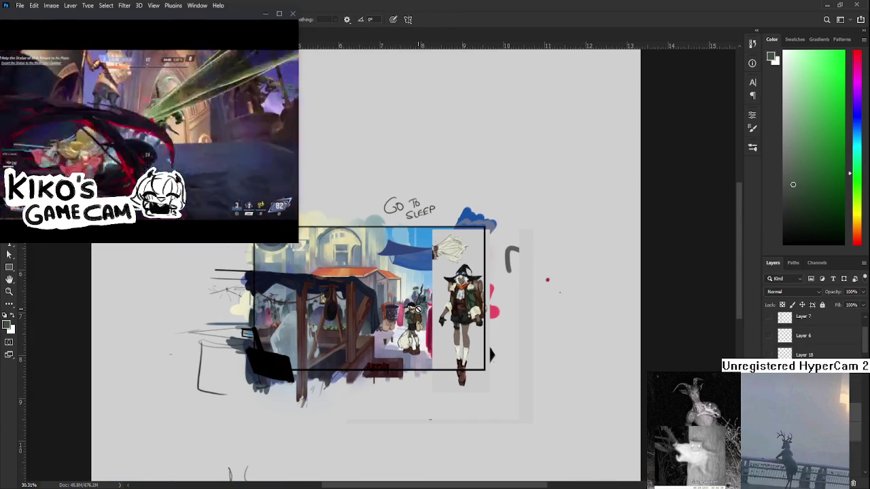
scroll(420, 310, "up", 1)
scroll(401, 316, "up", 1)
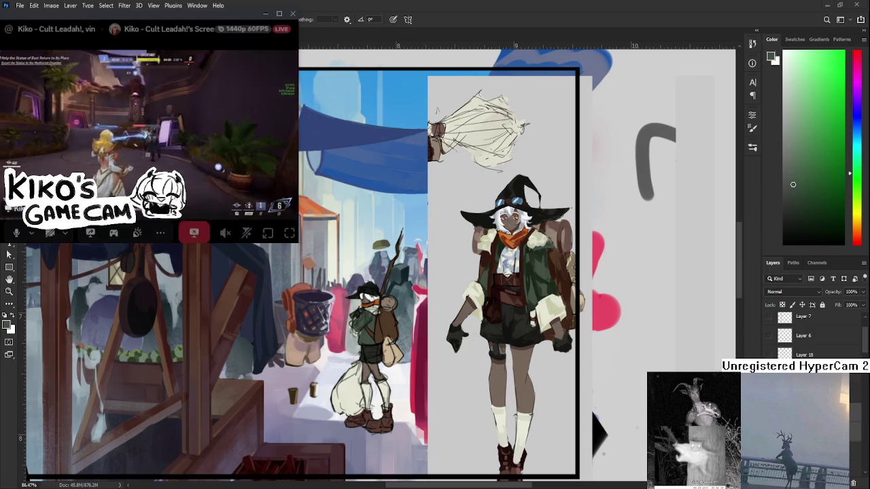
left_click(198, 148)
left_click(98, 87)
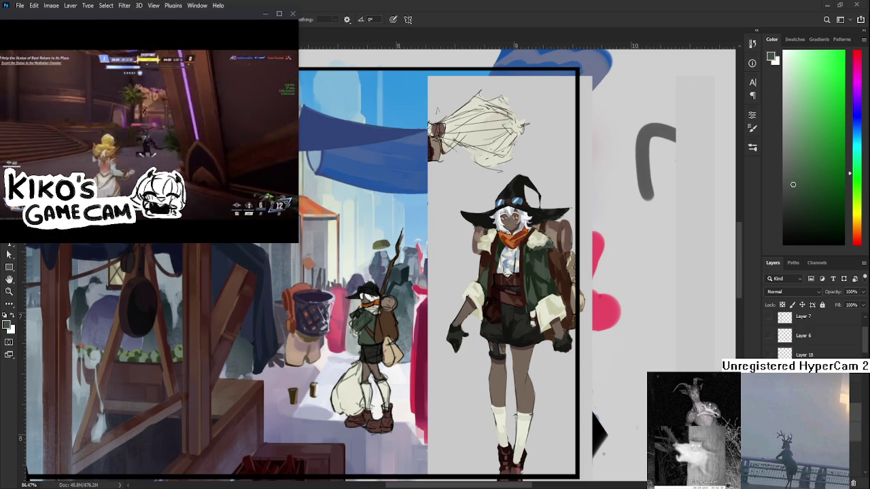
scroll(383, 349, "up", 2)
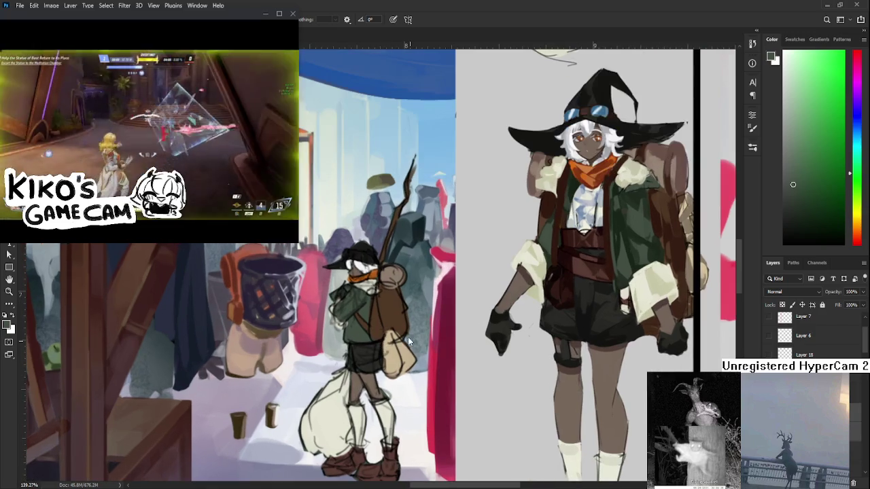
scroll(435, 272, "down", 2)
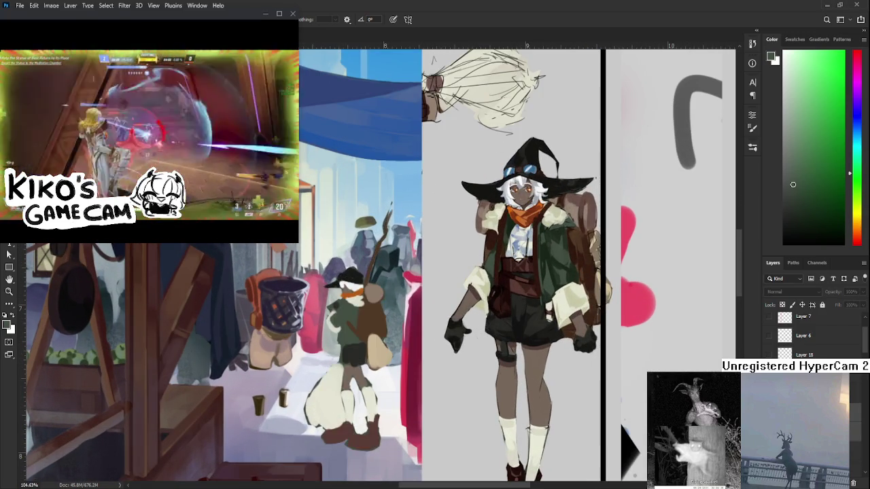
key("ctrl+comma")
key("ctrl+comma")
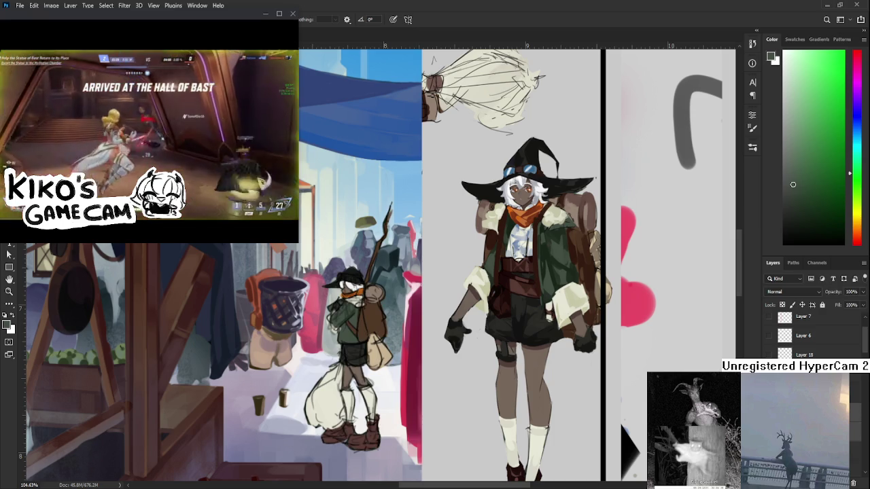
key("ctrl+comma")
key("ctrl+comma")
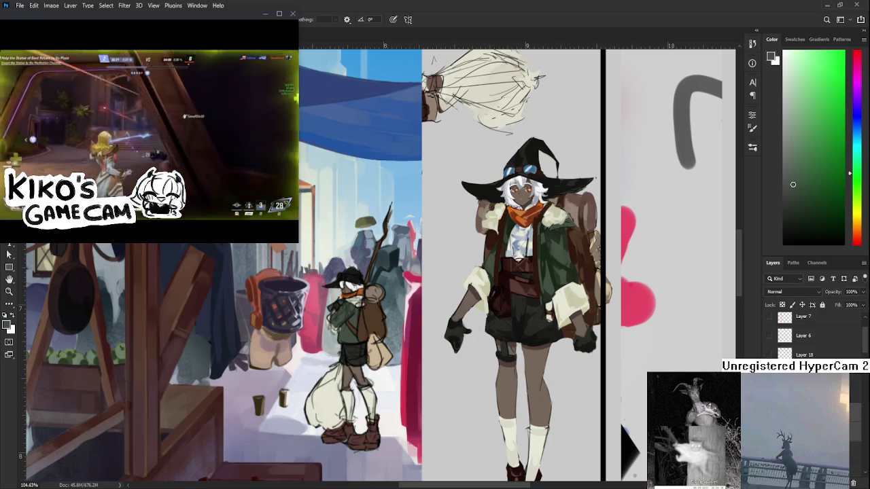
key("ctrl+comma")
key("ctrl+comma")
key("ctrl+comma")
key("ctrl+comma")
scroll(234, 288, "up", 3)
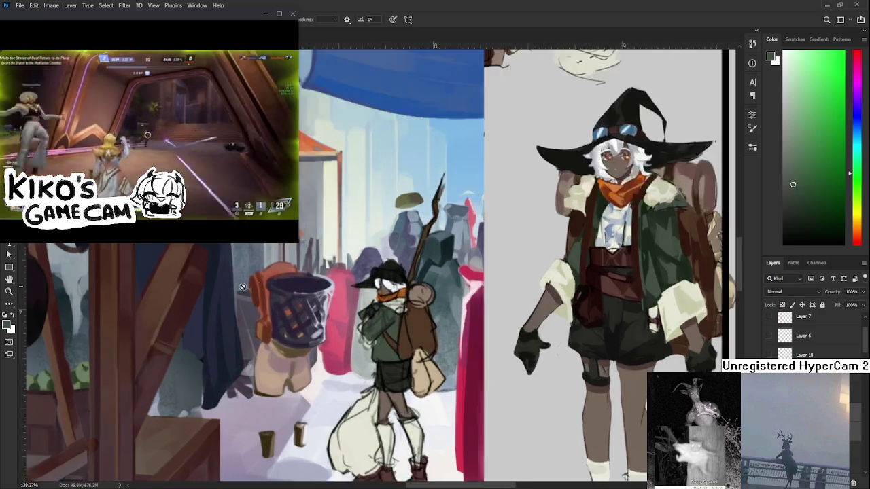
Step: Sample the blue of the witch's goggles and return to the small hiker
scroll(233, 288, "up", 2)
scroll(401, 291, "up", 2)
mouse_move(485, 298)
left_mouse_down()
mouse_move(495, 299)
mouse_move(425, 379)
left_mouse_up()
left_click(499, 257, "alt")
left_click_drag(498, 257, 683, 130)
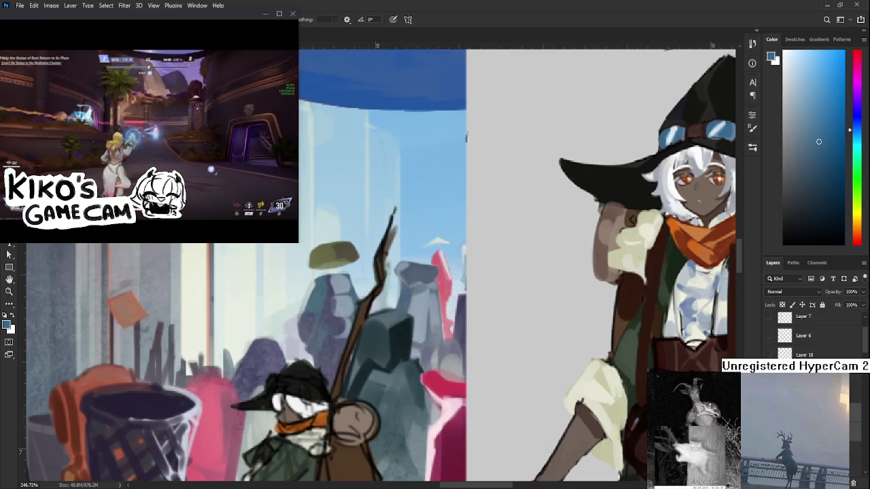
key("ctrl+comma")
key("ctrl+comma")
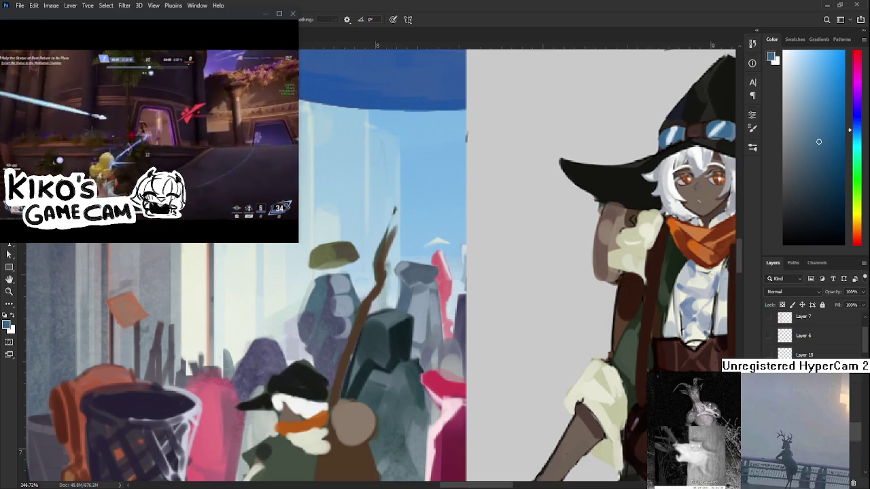
Step: With a smaller brush, paint an orange-brown band across the hiker's hat
scroll(324, 435, "up", 3)
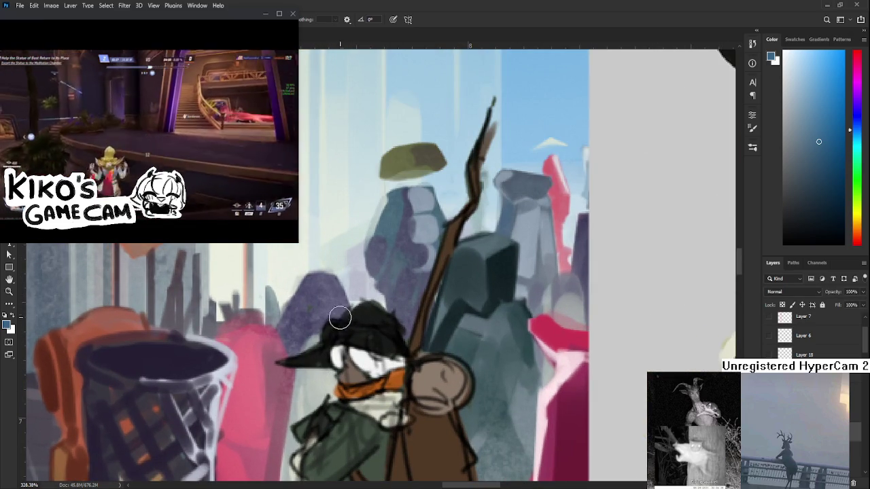
key("bracketleft")
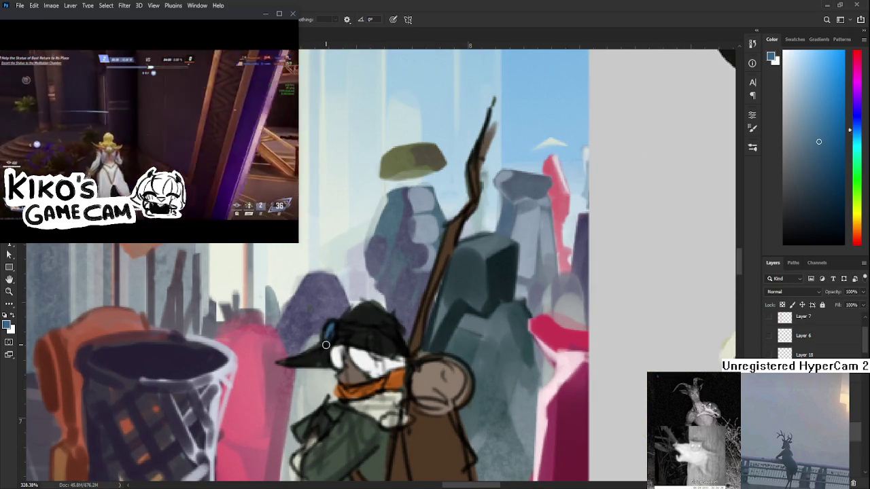
scroll(326, 346, "down", 3)
left_click(417, 426, "alt")
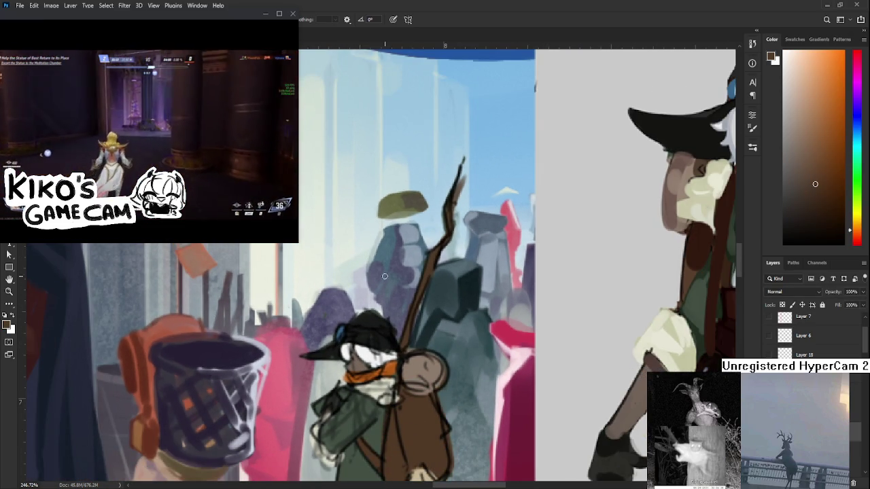
left_click_drag(346, 324, 397, 343)
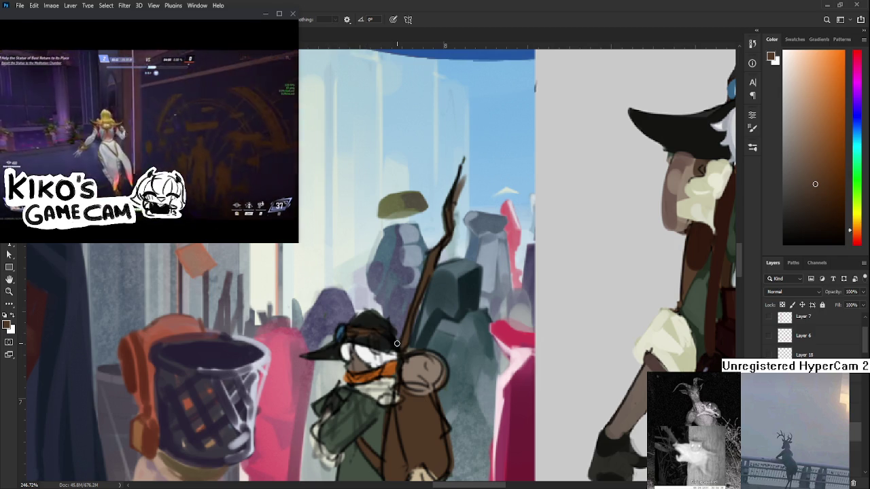
scroll(397, 344, "down", 5)
scroll(397, 343, "down", 2)
scroll(422, 367, "up", 1)
Step: View the whole market street, then zoom back in on the hiker
mouse_move(471, 386)
left_mouse_down()
mouse_move(473, 403)
mouse_move(418, 412)
left_mouse_up()
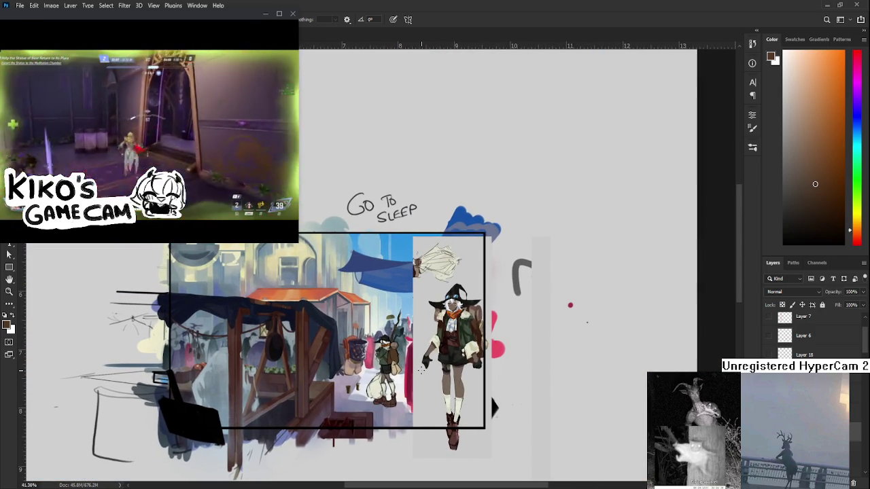
scroll(421, 369, "up", 3)
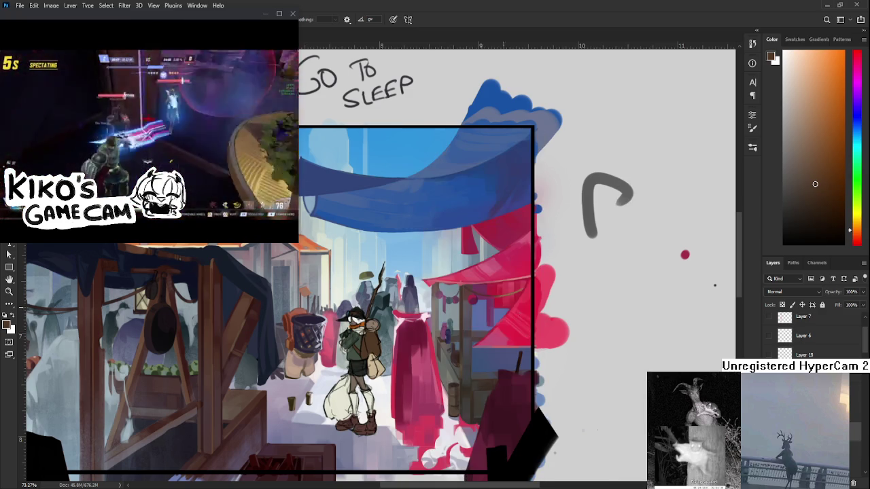
scroll(370, 291, "down", 5)
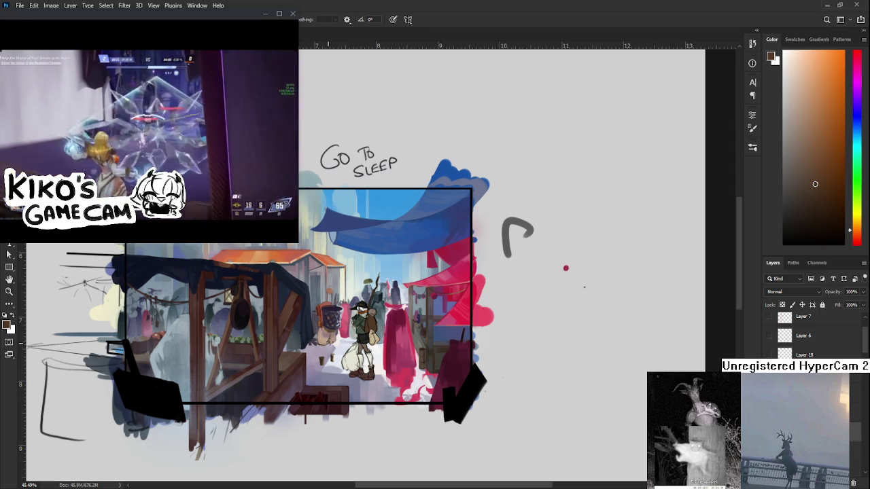
scroll(337, 324, "up", 2)
scroll(337, 324, "up", 2)
scroll(337, 324, "up", 2)
scroll(337, 325, "up", 2)
scroll(337, 324, "up", 1)
scroll(360, 322, "up", 1)
scroll(388, 319, "up", 1)
scroll(410, 318, "up", 1)
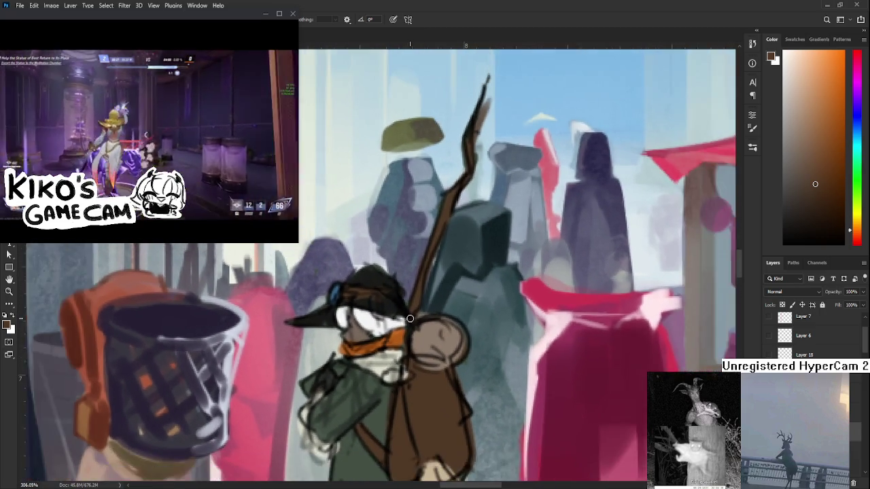
scroll(410, 318, "down", 3)
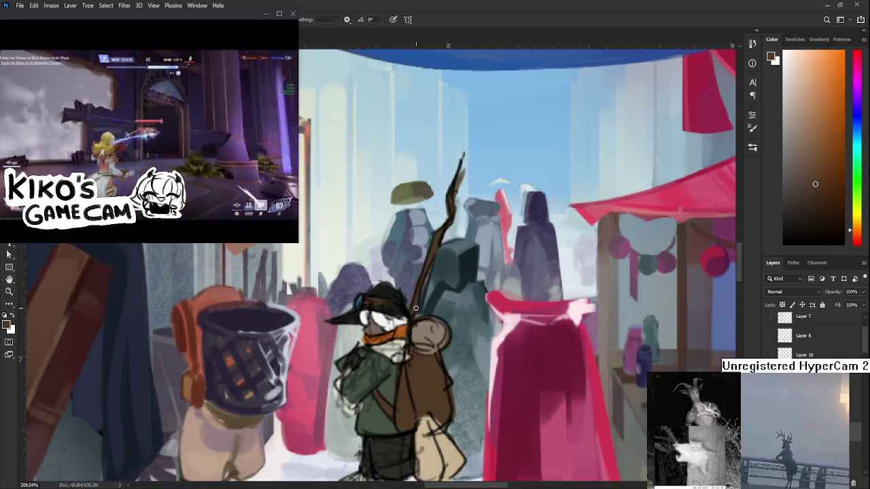
scroll(416, 308, "up", 1)
scroll(416, 308, "up", 1)
key("ctrl+comma")
key("ctrl+comma")
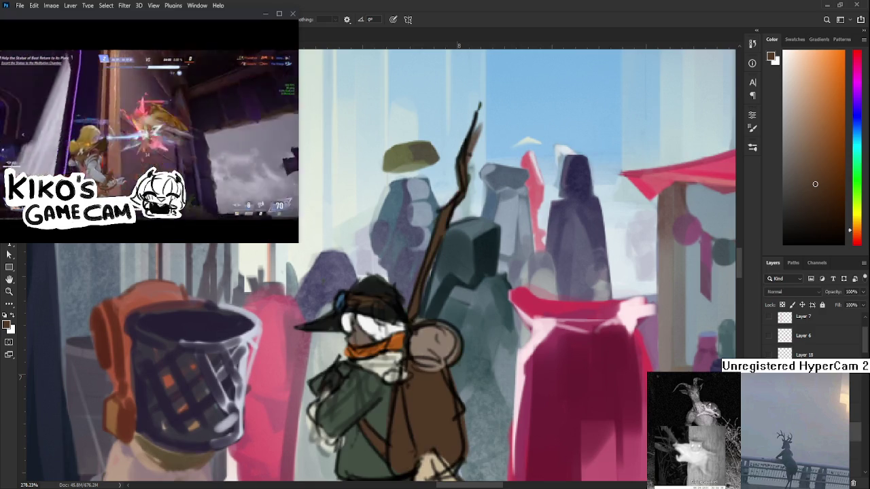
key("ctrl+comma")
key("ctrl+comma")
key("ctrl+comma")
key("ctrl+comma")
key("ctrl+comma")
key("ctrl+comma")
key("ctrl+comma")
key("ctrl+comma")
key("ctrl+comma")
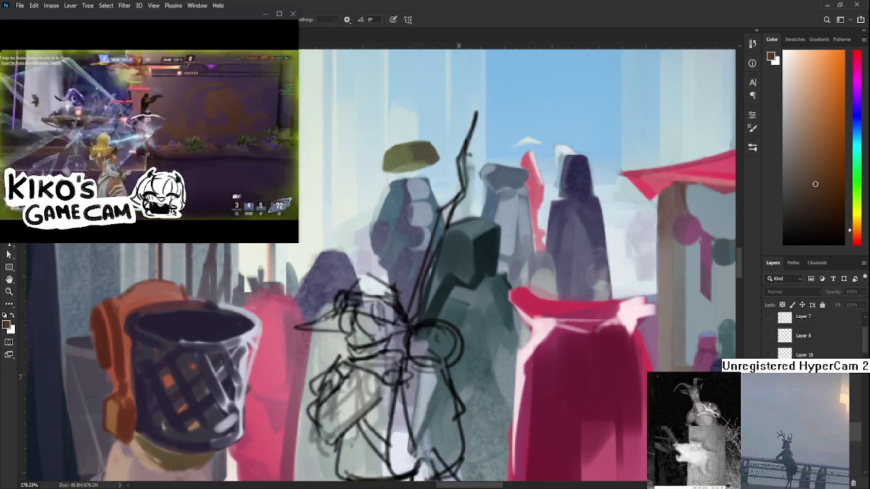
key("ctrl+comma")
scroll(401, 309, "up", 1)
key("ctrl+comma")
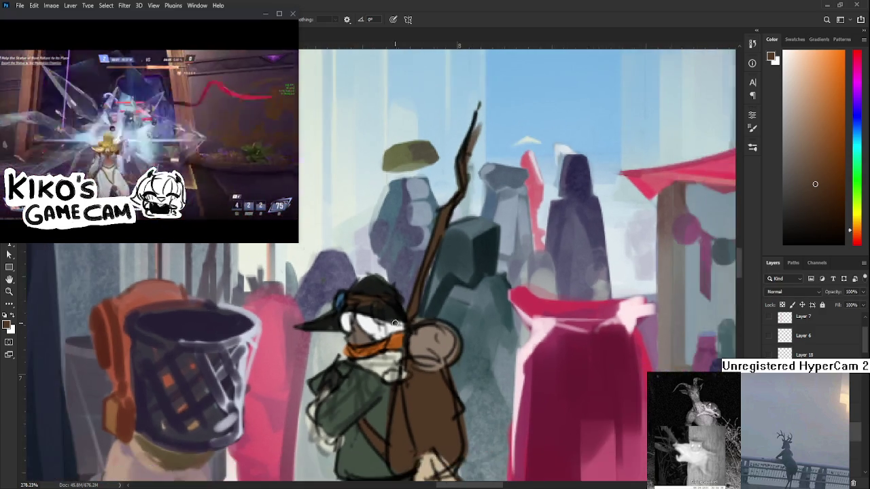
key("ctrl+comma")
scroll(412, 358, "down", 1)
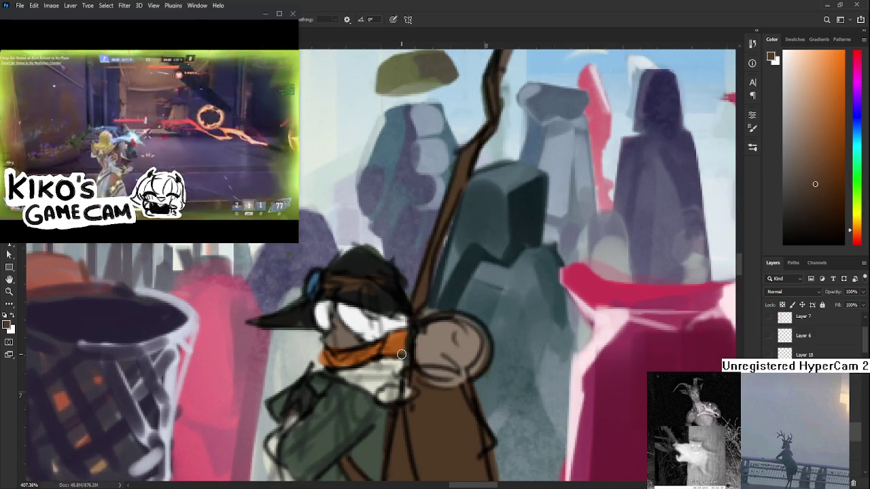
scroll(418, 361, "down", 1)
scroll(425, 363, "down", 1)
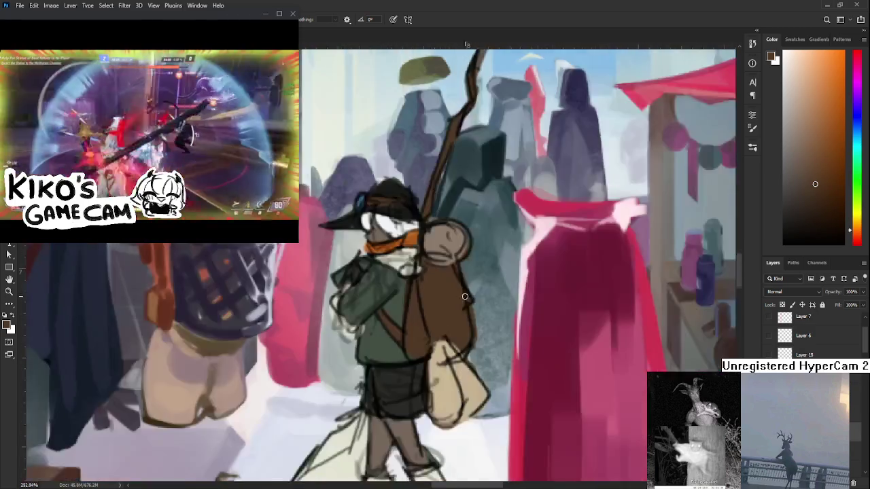
scroll(425, 363, "down", 1)
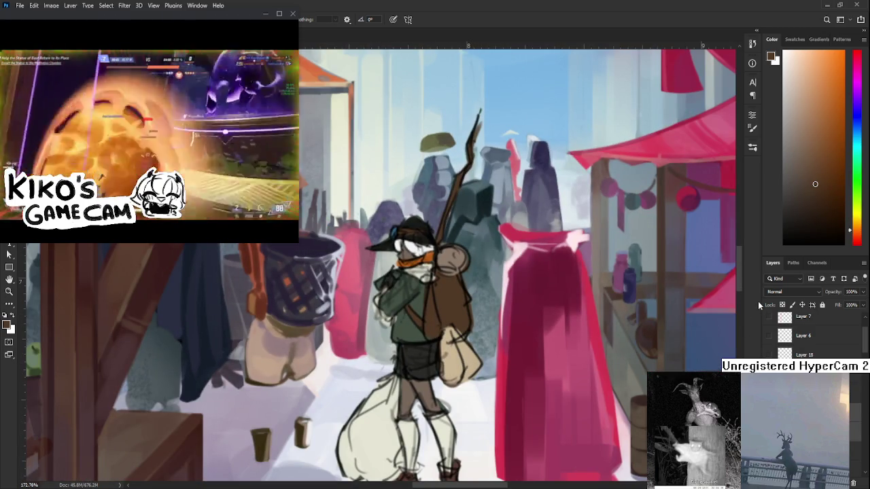
scroll(409, 250, "up", 2)
left_click(409, 252, "alt")
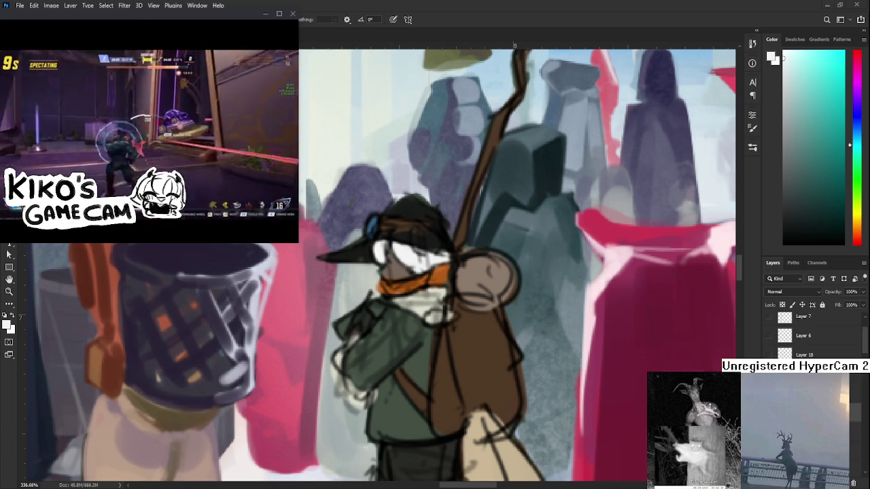
scroll(434, 309, "up", 1)
scroll(418, 316, "up", 1)
scroll(408, 326, "up", 1)
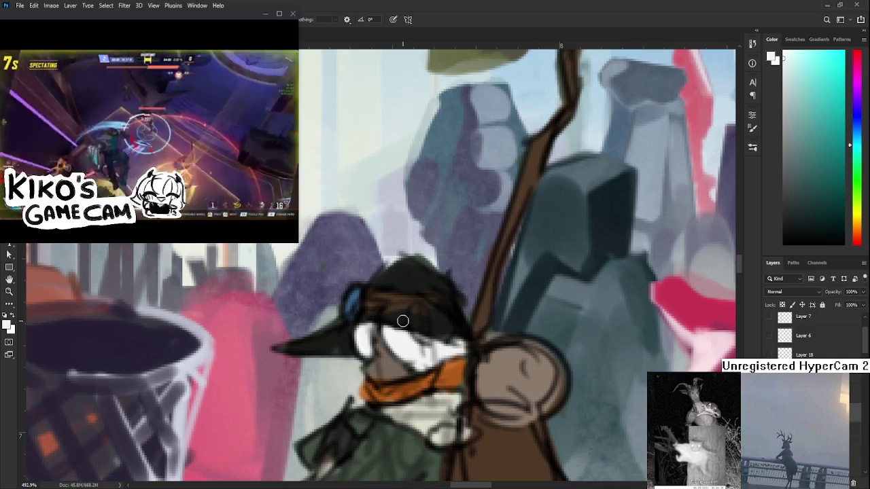
left_click(380, 304, "alt")
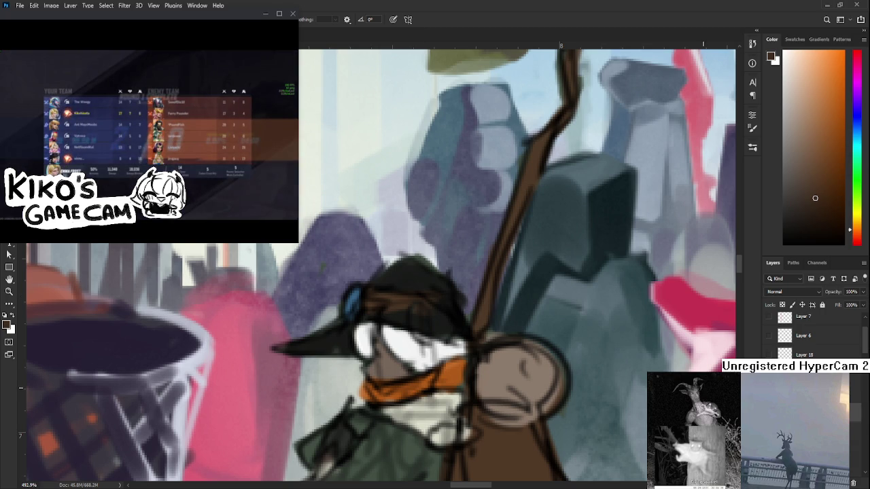
scroll(415, 337, "down", 1)
scroll(416, 336, "down", 1)
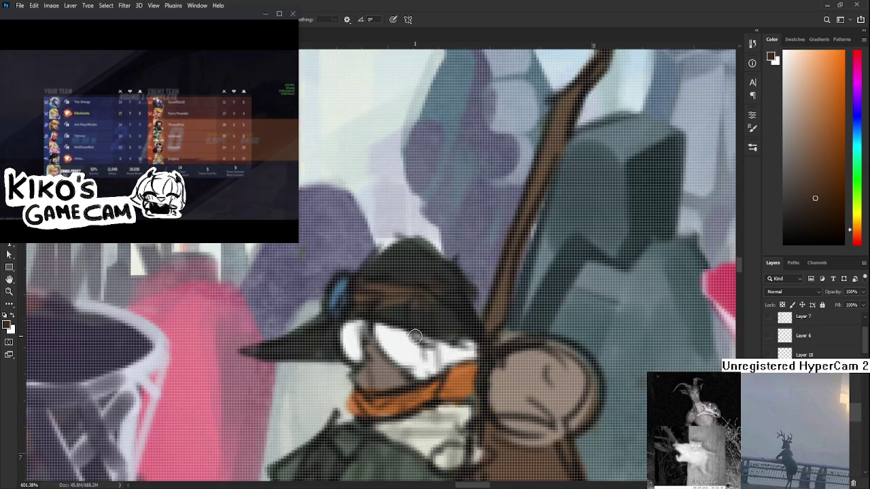
scroll(415, 337, "down", 1)
key("x")
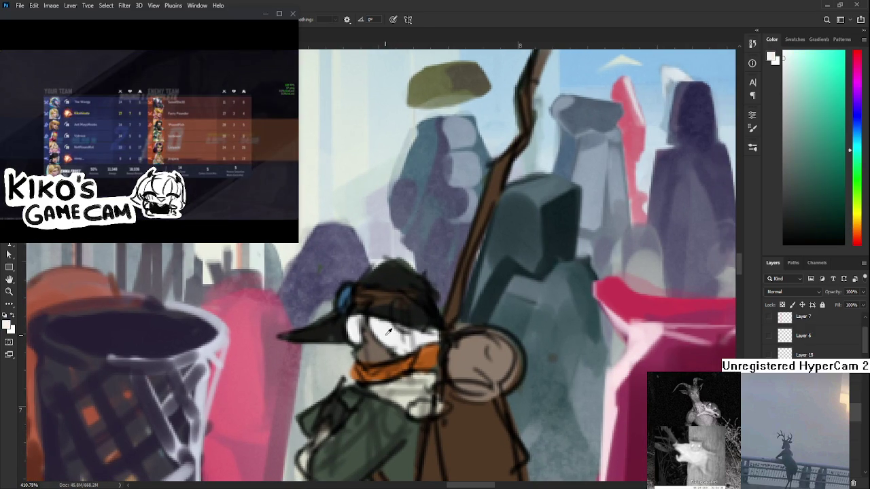
left_click(856, 128)
Step: Sample a light grey from the face and shade the left part of the white eye
left_click(789, 85)
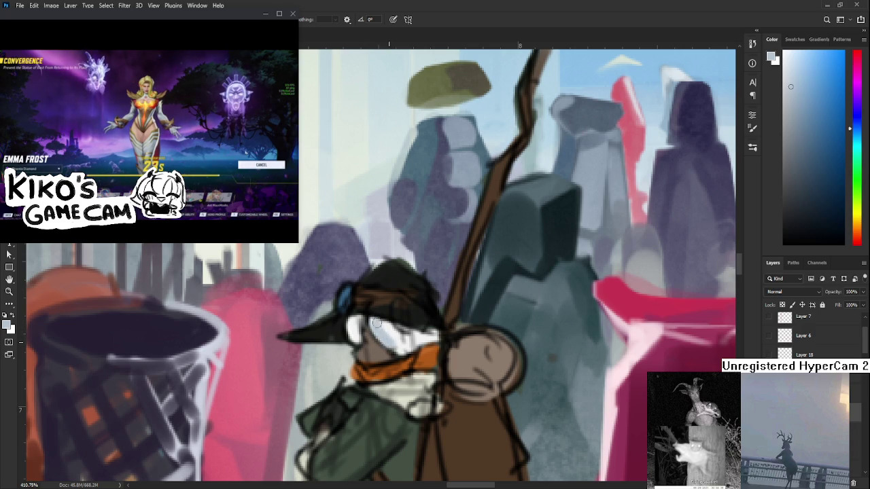
left_click(377, 326, "alt")
left_click(378, 326, "alt")
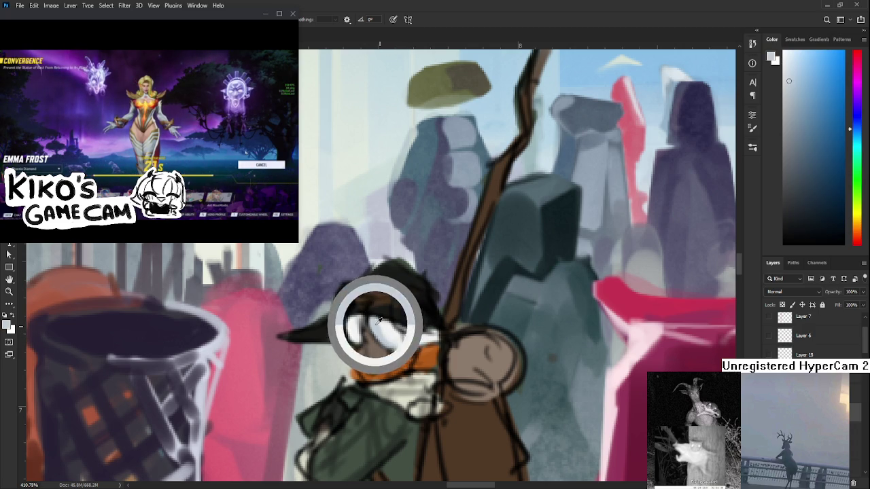
left_click(393, 325, "alt")
left_click(382, 329, "alt")
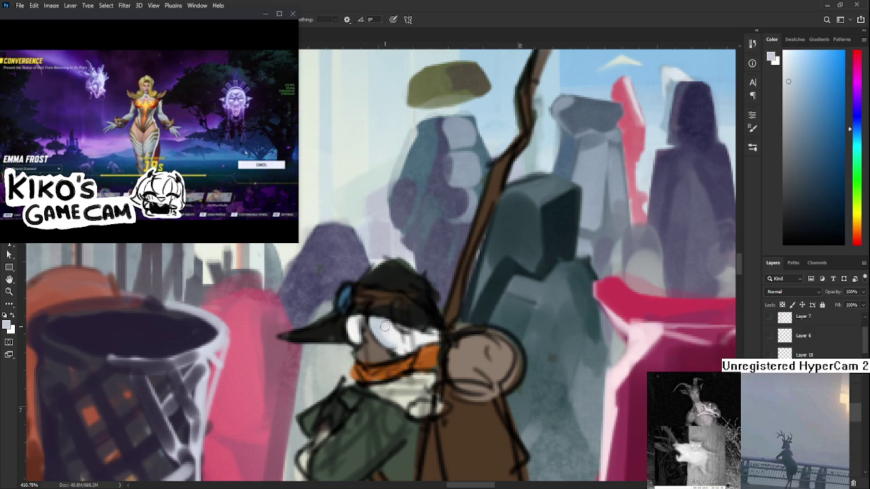
left_click(398, 330, "alt")
left_click(384, 328, "alt")
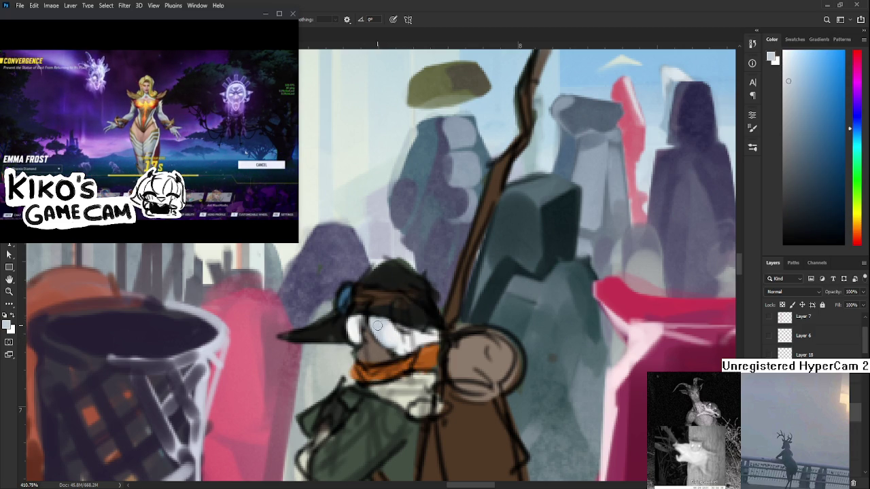
left_click(395, 329, "alt")
left_click(378, 326, "alt")
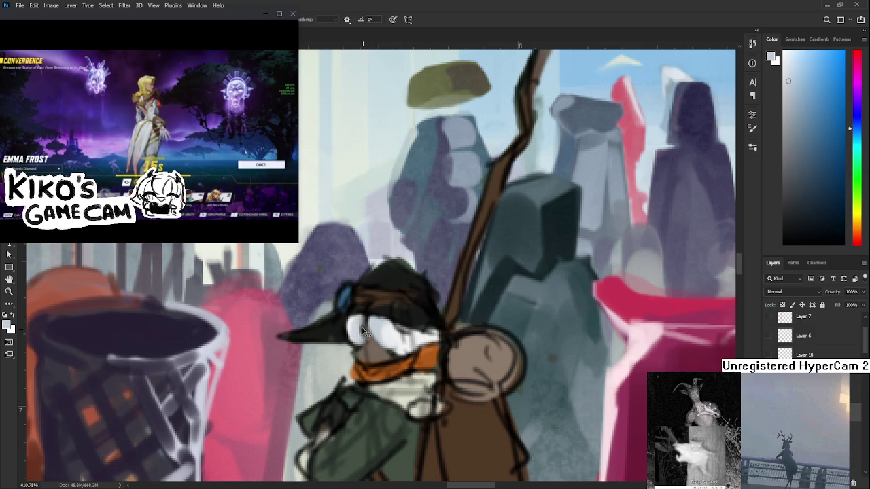
left_click(351, 325, "alt")
left_click(393, 338, "alt")
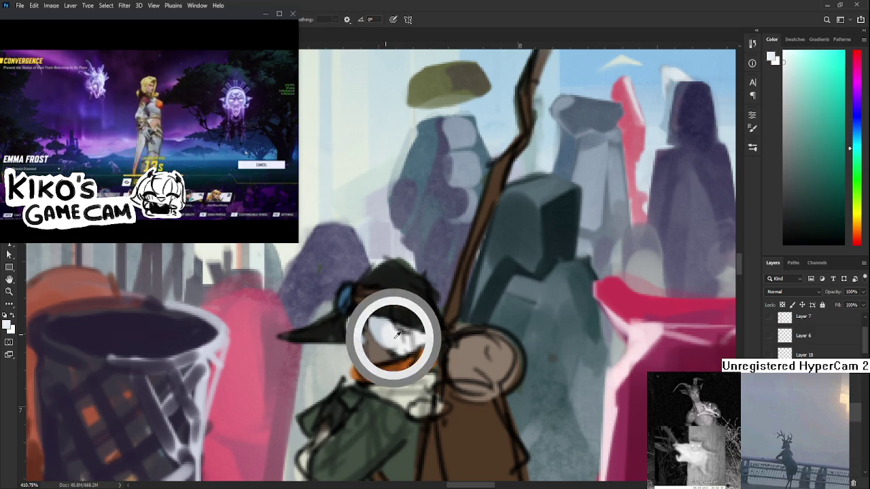
left_click(358, 333, "alt")
left_click(355, 321, "alt")
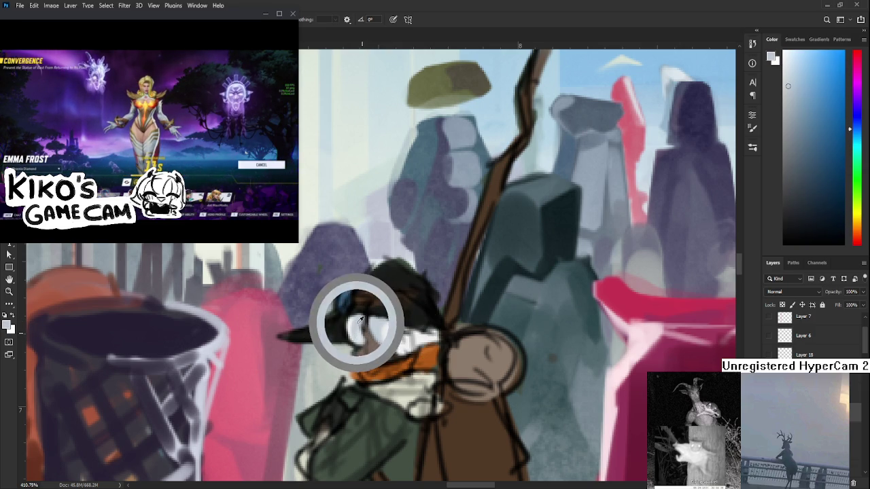
left_click(356, 311, "alt")
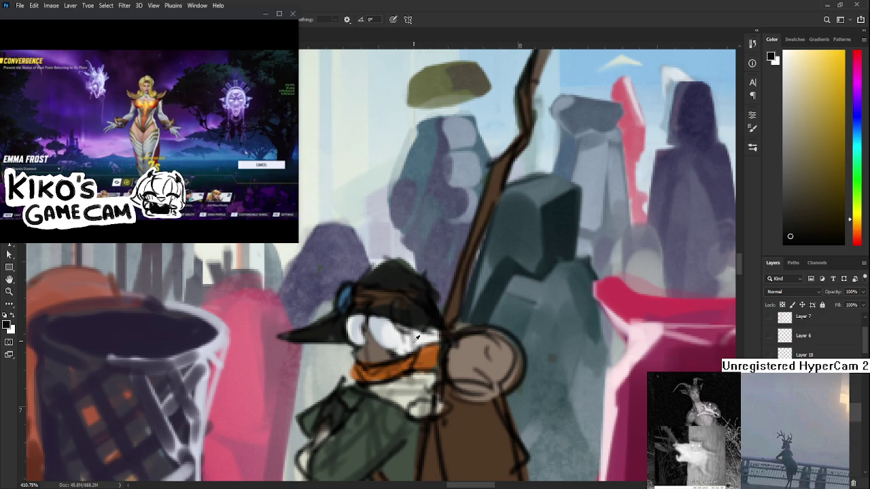
left_click(370, 323, "alt")
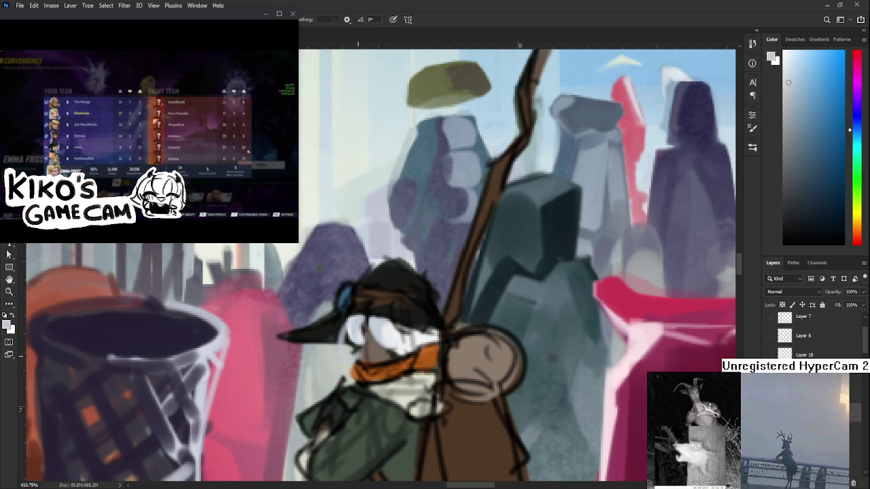
left_click_drag(351, 336, 355, 350)
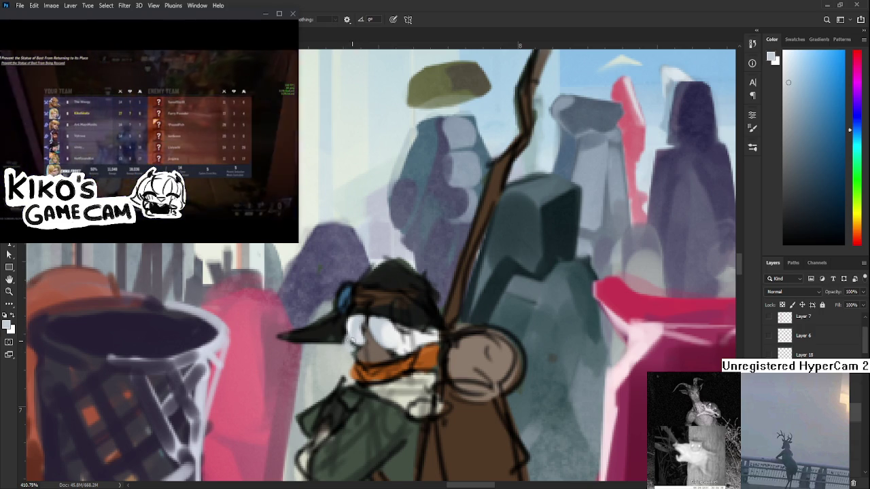
Step: Resample the scarf's orange-brown, the eye white and the hat's grey-blue around the face
mouse_move(353, 343)
left_mouse_down()
mouse_move(330, 363)
mouse_move(412, 282)
left_mouse_up()
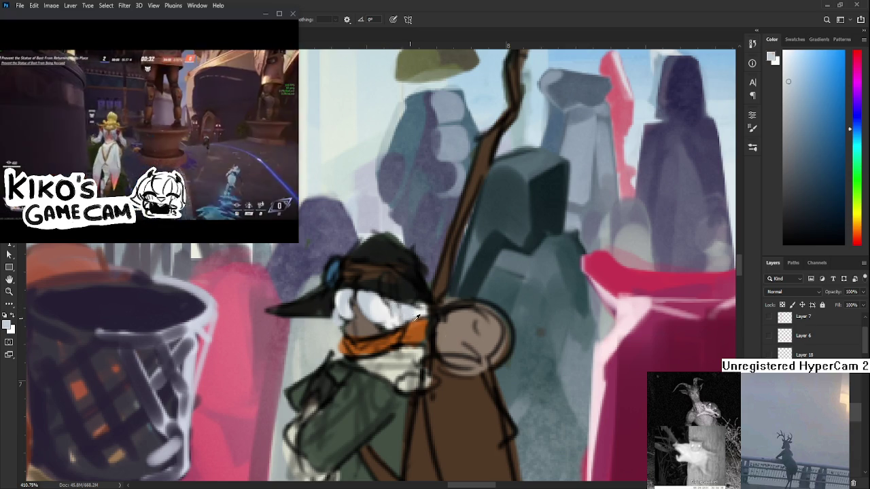
left_click(415, 338, "alt")
left_click(381, 304, "alt")
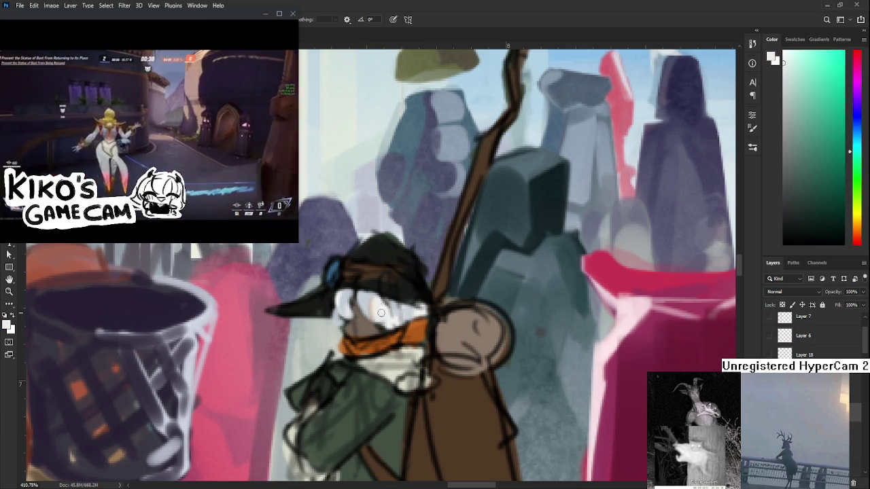
left_click(388, 344, "alt")
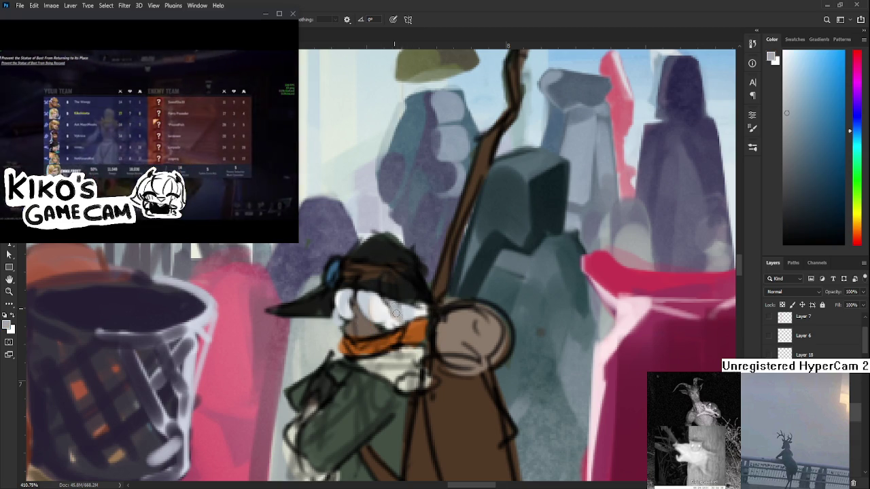
left_click(390, 313, "alt")
left_click(415, 324, "alt")
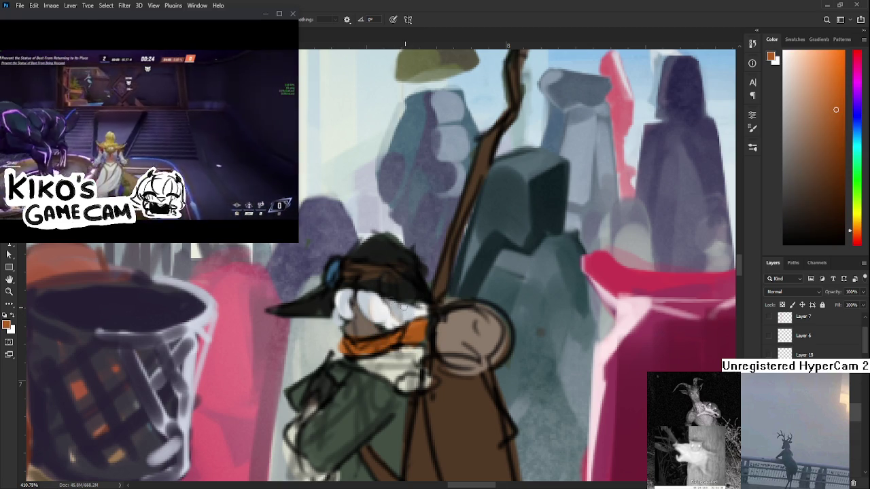
left_click(347, 291, "alt")
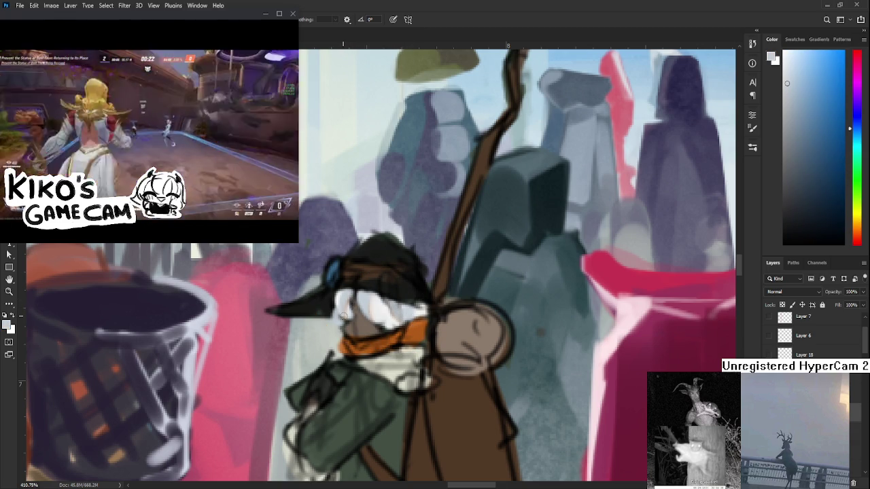
left_click_drag(380, 304, 373, 317)
left_click(354, 340, "alt")
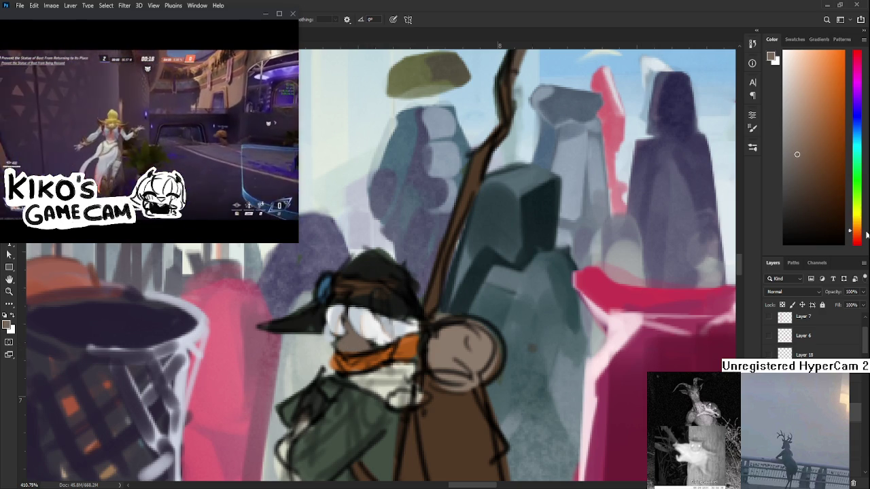
Step: Shift the paint colour toward red and pick a light peach skin tone
left_click(858, 237)
left_click_drag(837, 200, 827, 183)
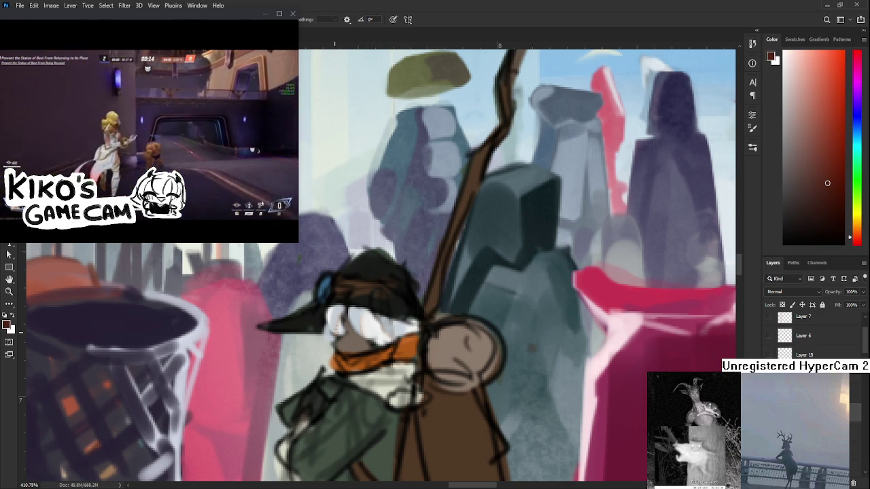
left_click(337, 344, "alt")
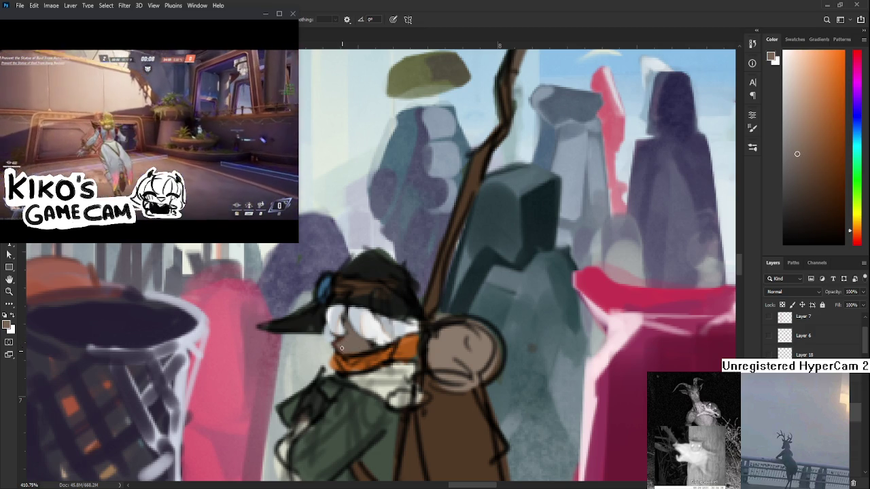
scroll(348, 340, "down", 1)
Step: Rotate the view around the head while sampling light face colours, then set it upright
scroll(360, 319, "down", 1)
scroll(379, 286, "down", 2)
scroll(379, 285, "up", 1)
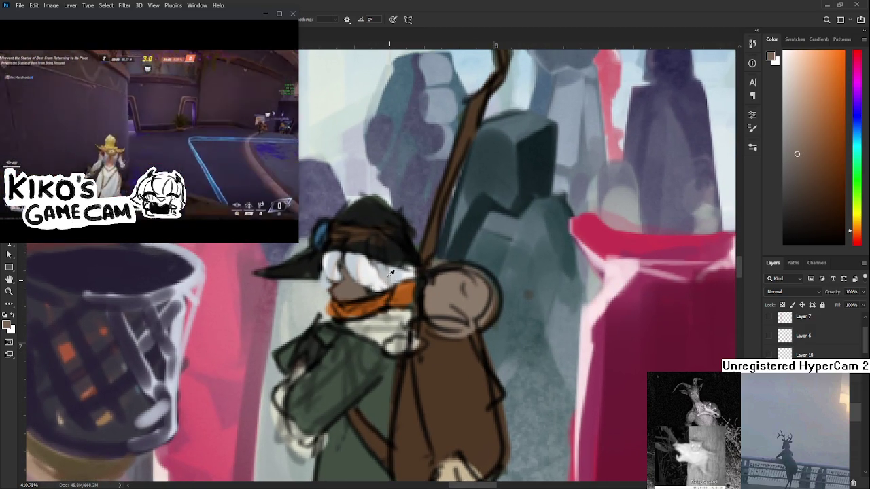
left_click(391, 272, "alt")
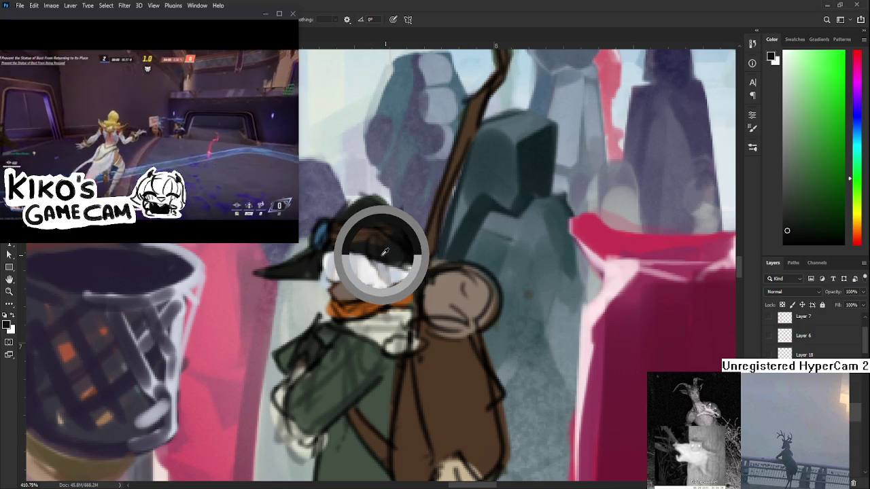
left_click_drag(388, 256, 368, 263)
left_click(360, 267, "alt")
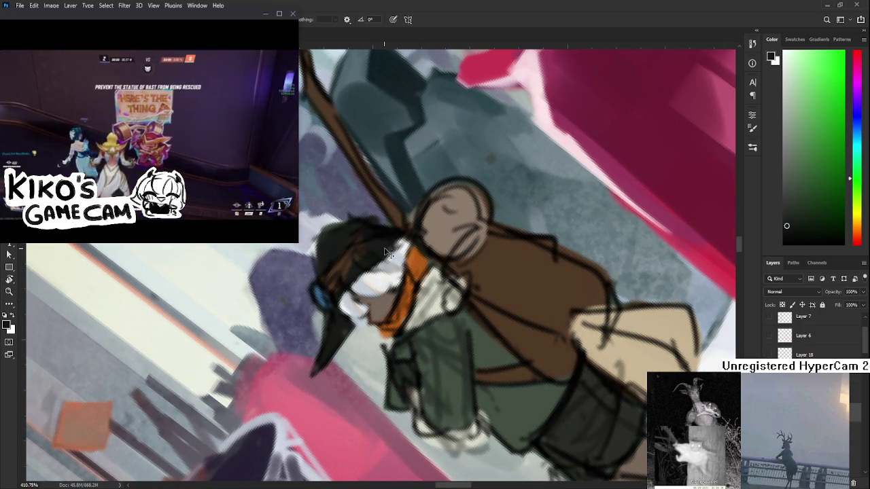
left_click_drag(331, 319, 335, 258)
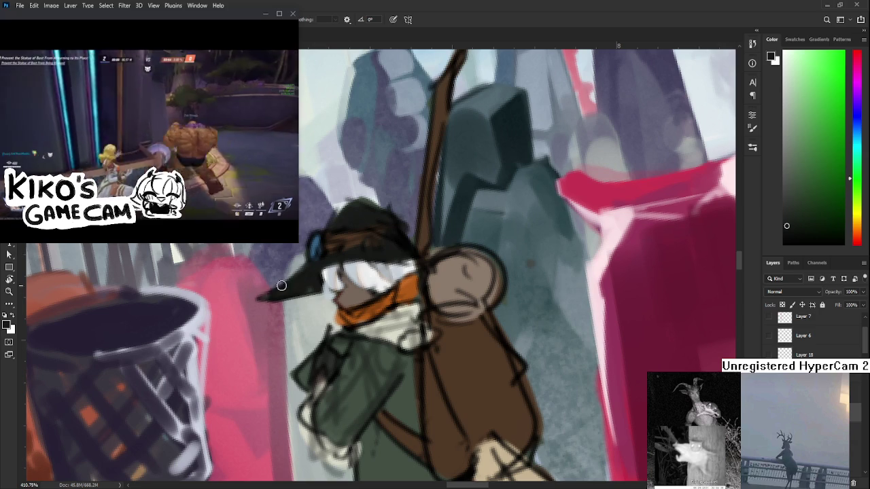
Step: Erase to reshape and refine the outline of the black beak
key("e")
left_click_drag(287, 285, 251, 299)
left_click_drag(299, 272, 238, 307)
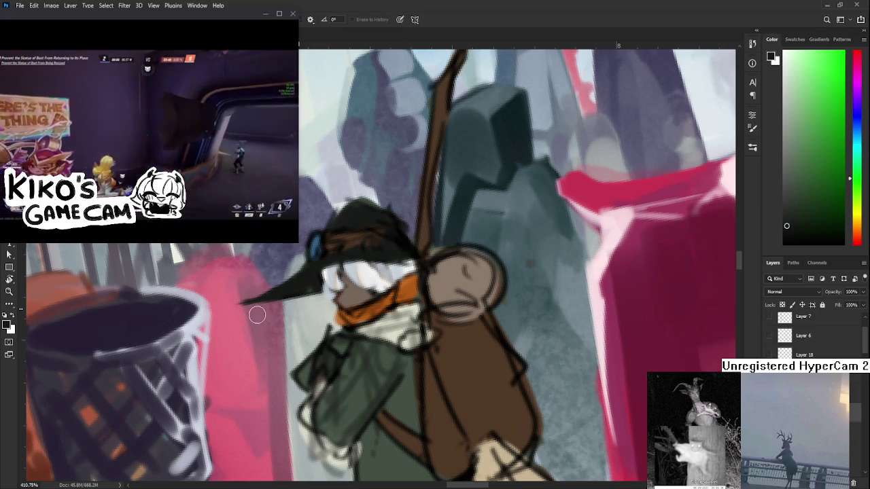
left_click_drag(308, 309, 309, 287)
Step: Return to the Brush to paint the beak longer and more tapered in black
key("b")
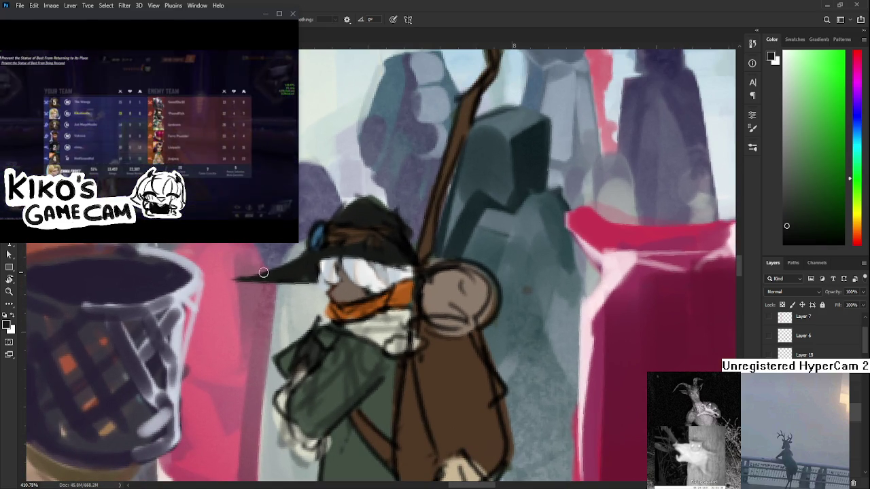
Step: Sample dark brown from the hat and paint it onto the hat band
left_click(317, 274, "alt")
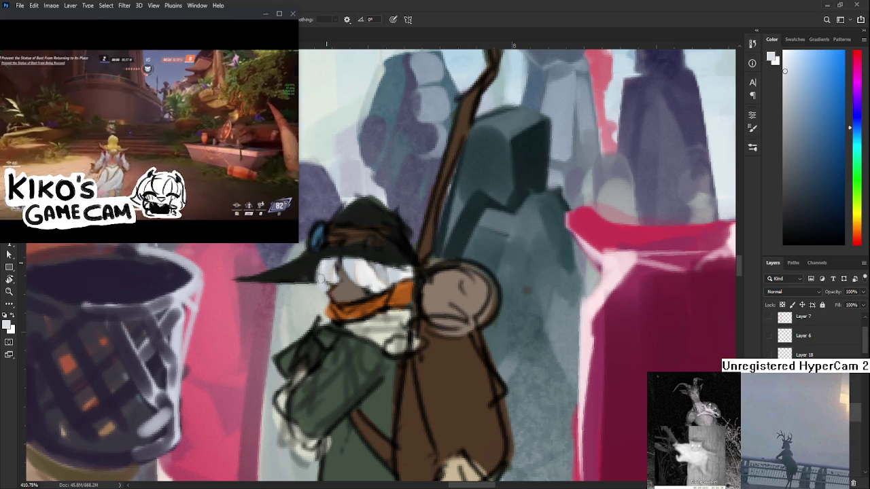
left_click(317, 254, "alt")
left_click(783, 237)
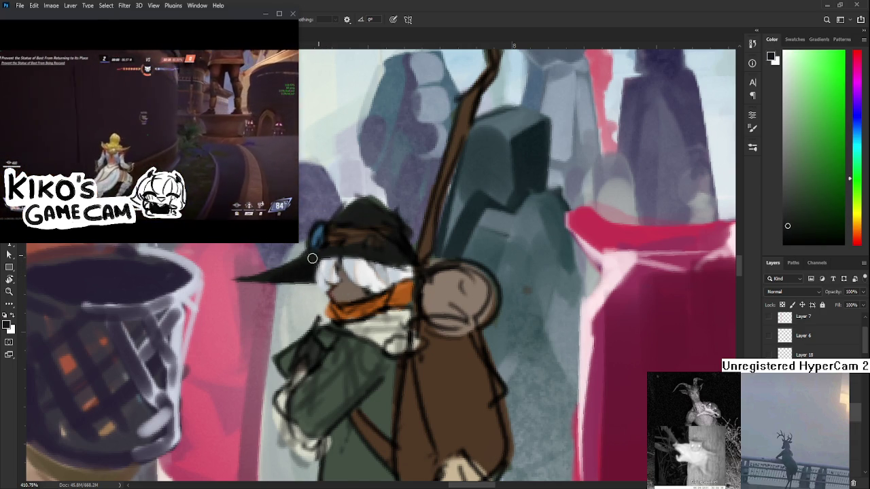
mouse_move(402, 252)
left_mouse_down()
mouse_move(345, 266)
mouse_move(355, 264)
mouse_move(376, 308)
left_mouse_up()
left_click(311, 278, "alt")
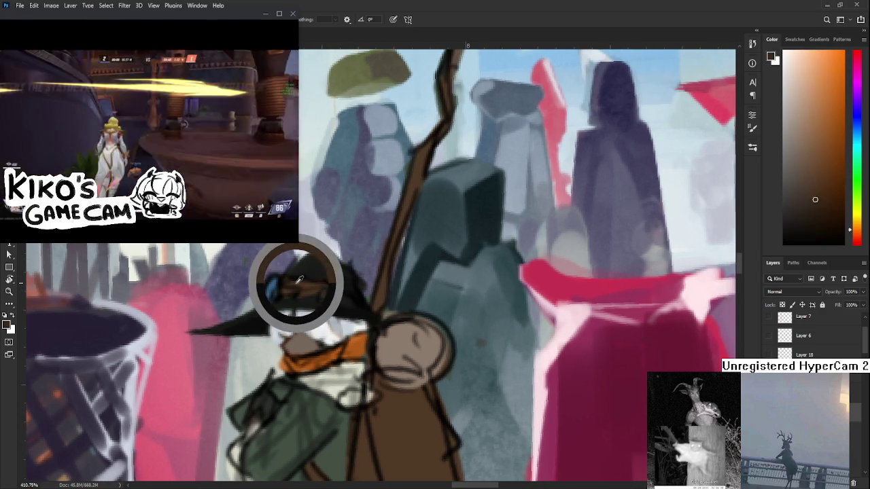
left_click_drag(334, 289, 341, 288)
Step: With a smaller brush, paint a near-white highlight on the hat's blue goggles
left_click(343, 289, "alt")
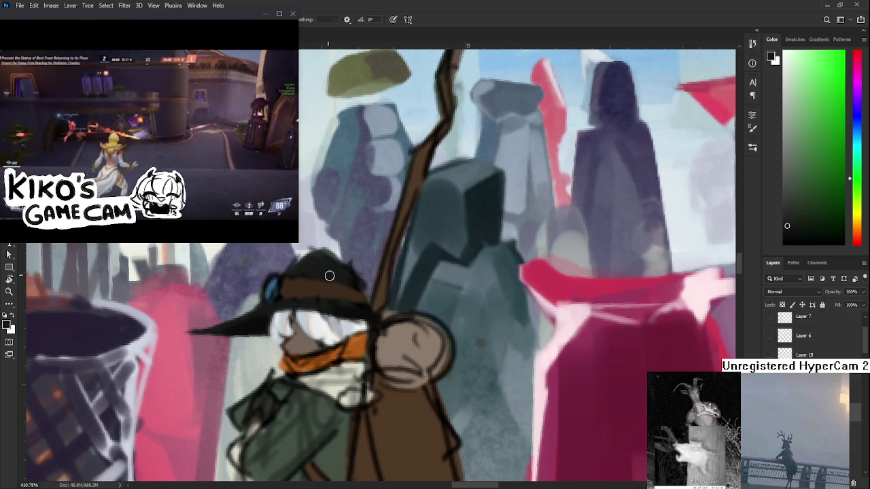
left_click(273, 282, "alt")
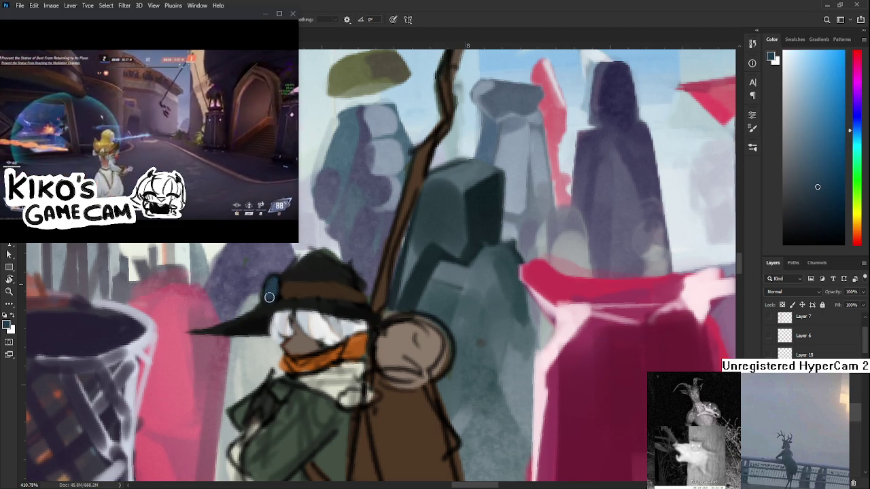
left_click(274, 283, "alt")
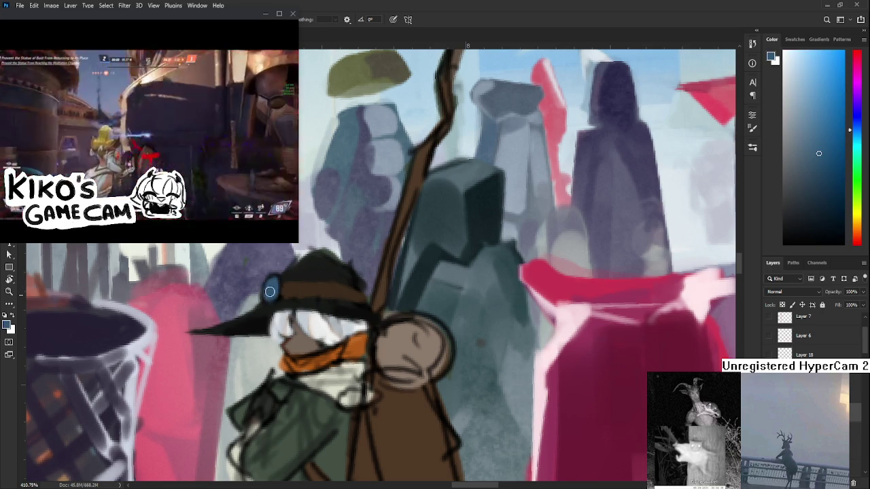
key("e")
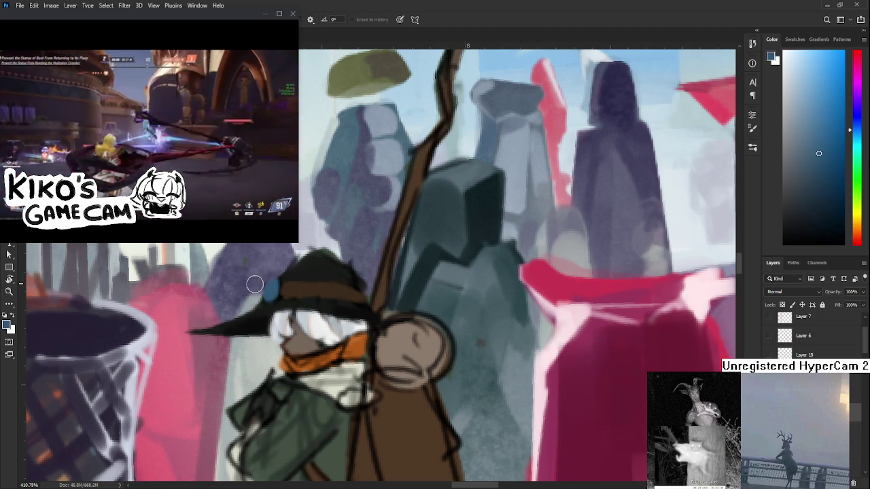
key("b")
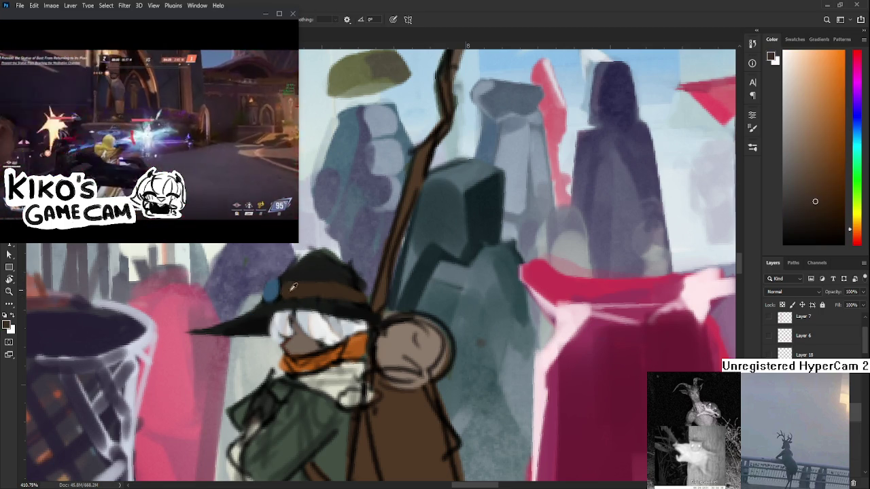
left_click(314, 325, "alt")
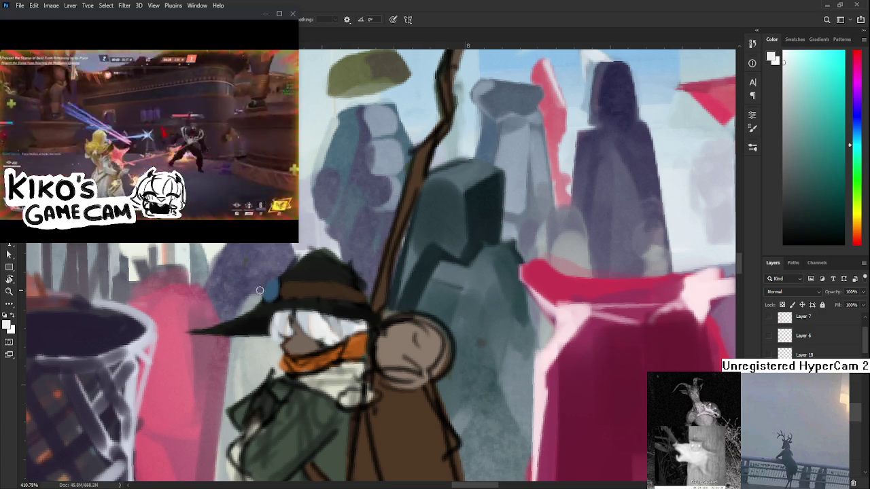
left_click_drag(272, 281, 269, 299)
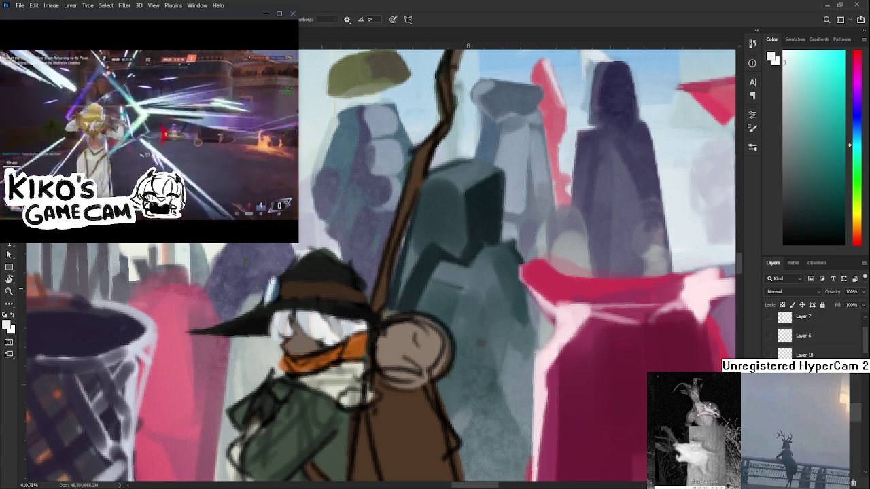
Step: Resample the goggle blue and dark hat tones, and refine the hat's dark shape
left_click(272, 287, "alt")
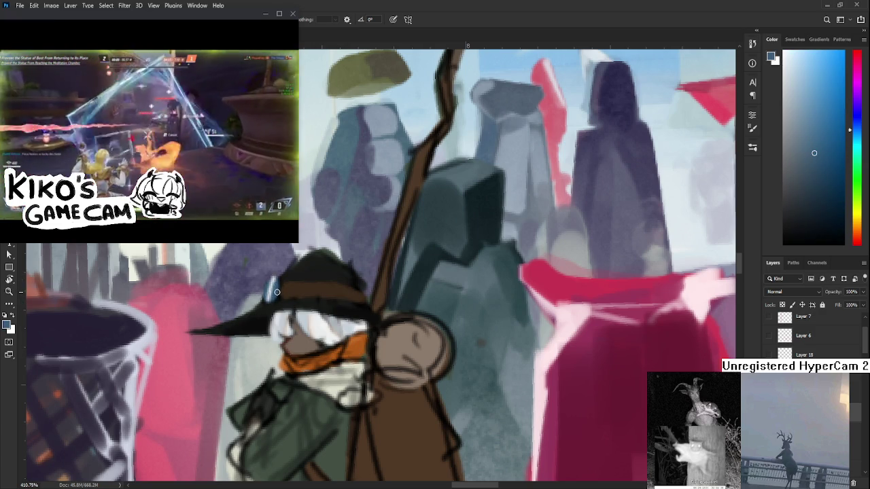
left_click(278, 284, "alt")
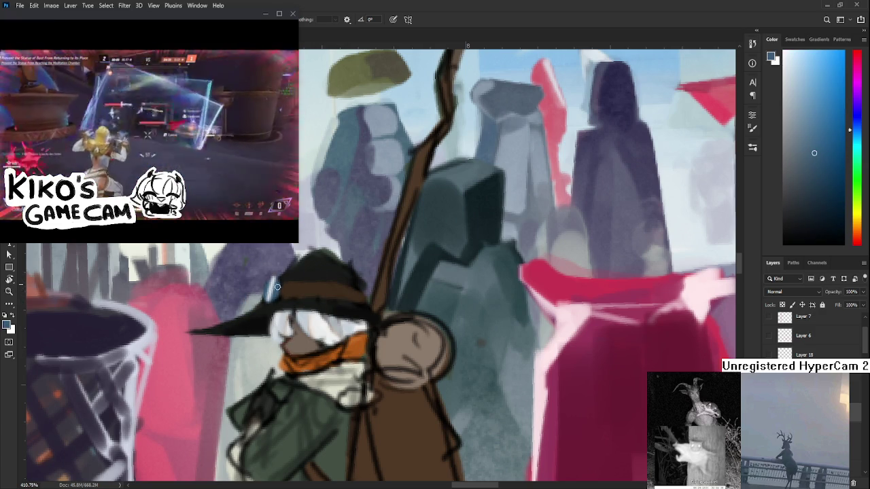
left_click_drag(265, 286, 286, 280)
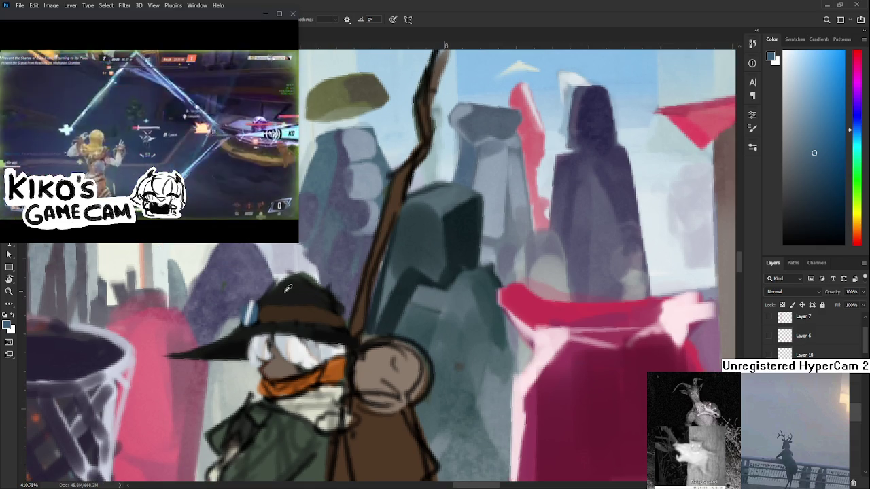
left_click(289, 286, "alt")
key("e")
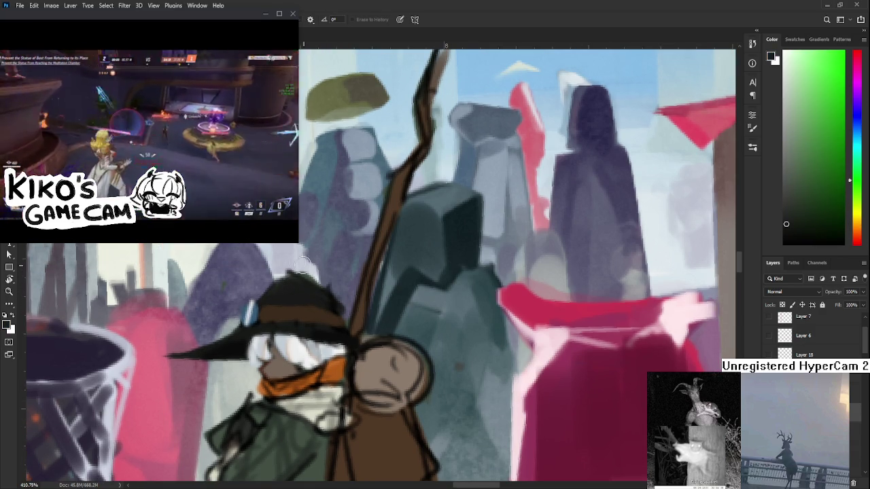
key("b")
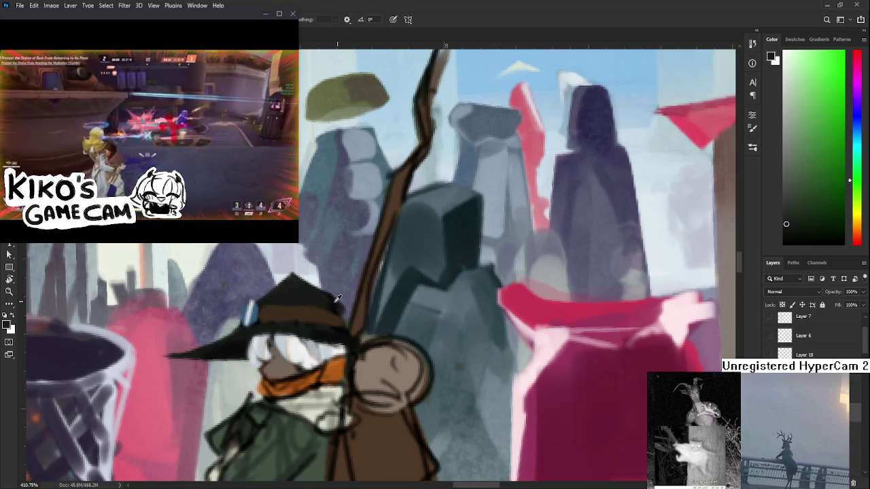
left_click(337, 298, "alt")
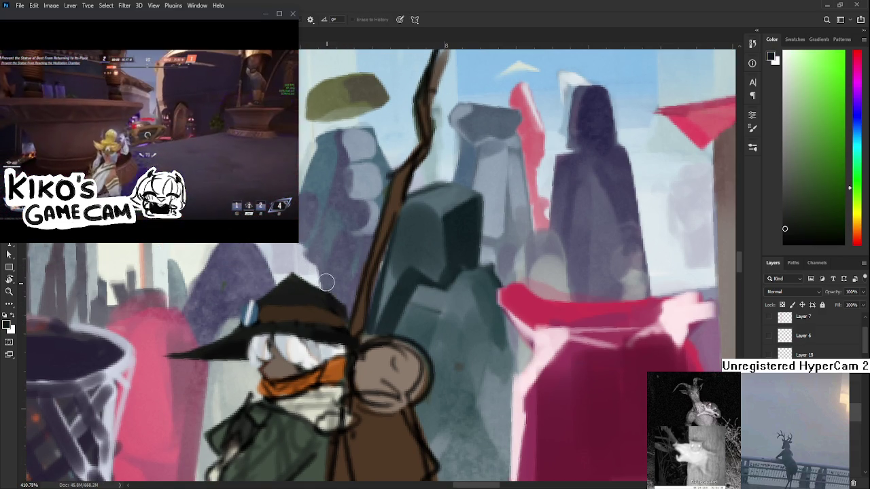
left_click(328, 340, "alt")
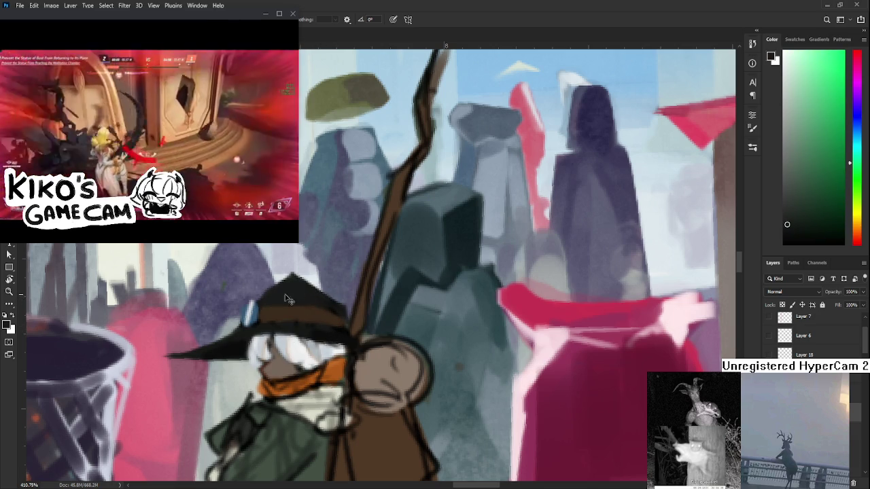
left_click(243, 348, "alt")
mouse_move(344, 325)
left_mouse_down()
mouse_move(346, 278)
mouse_move(361, 279)
left_mouse_up()
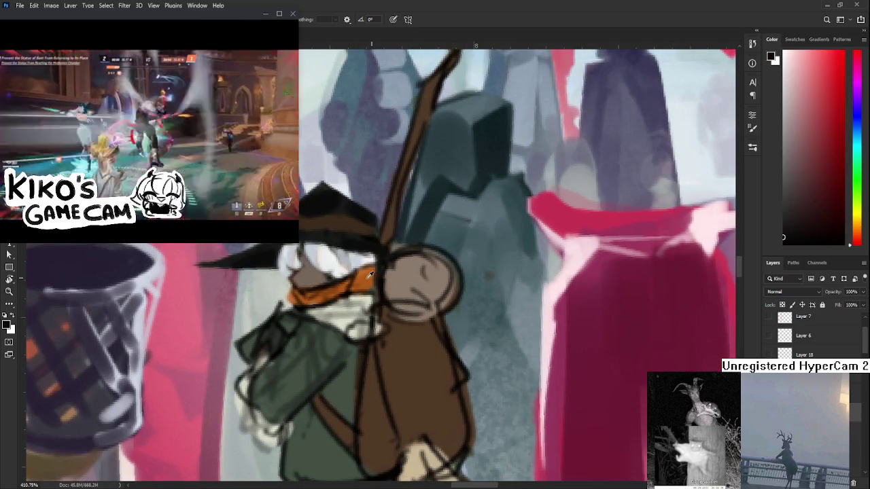
Step: Sample light and dark oranges from the scarf and repaint it in darker orange
left_click(361, 279, "alt")
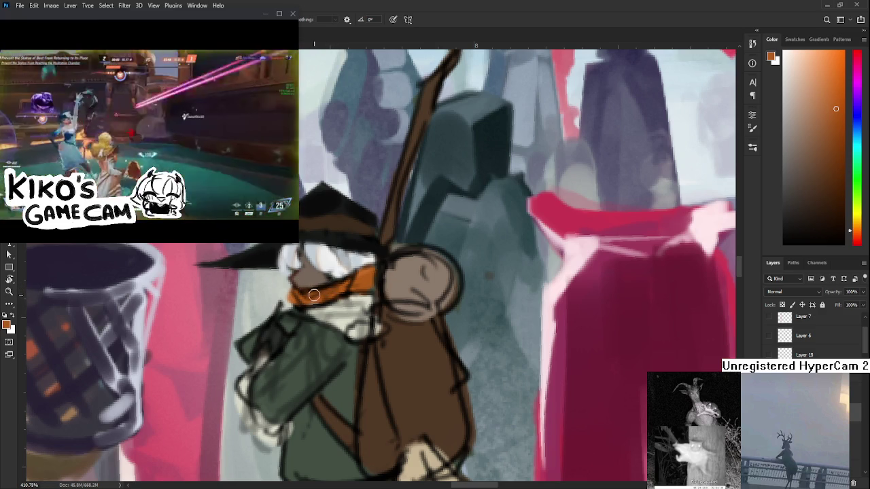
left_click(307, 294, "alt")
left_click_drag(307, 294, 293, 295)
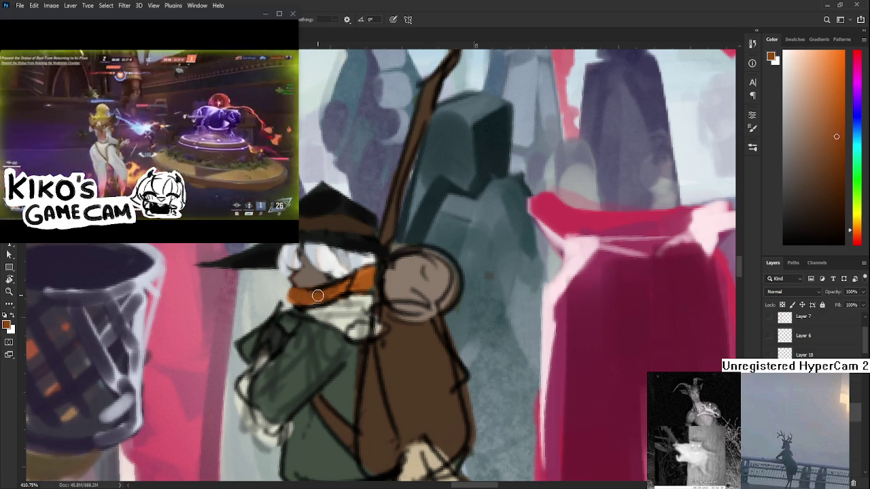
left_click(368, 271, "alt")
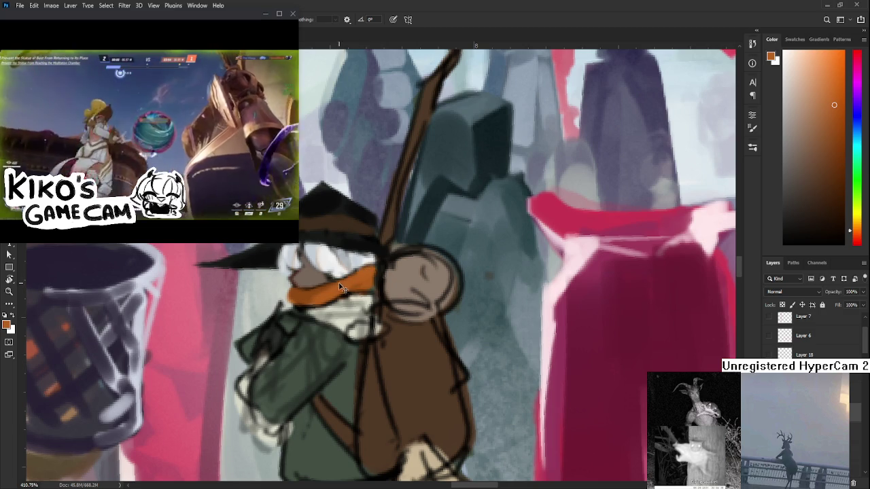
left_click(321, 299, "alt")
left_click(336, 289, "alt")
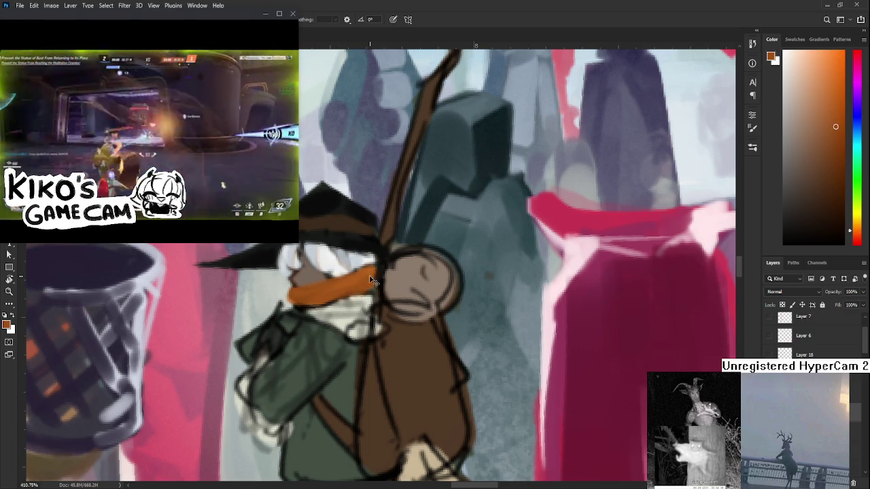
mouse_move(340, 268)
left_mouse_down("alt")
mouse_move(295, 293)
mouse_move(295, 309)
left_mouse_up("alt")
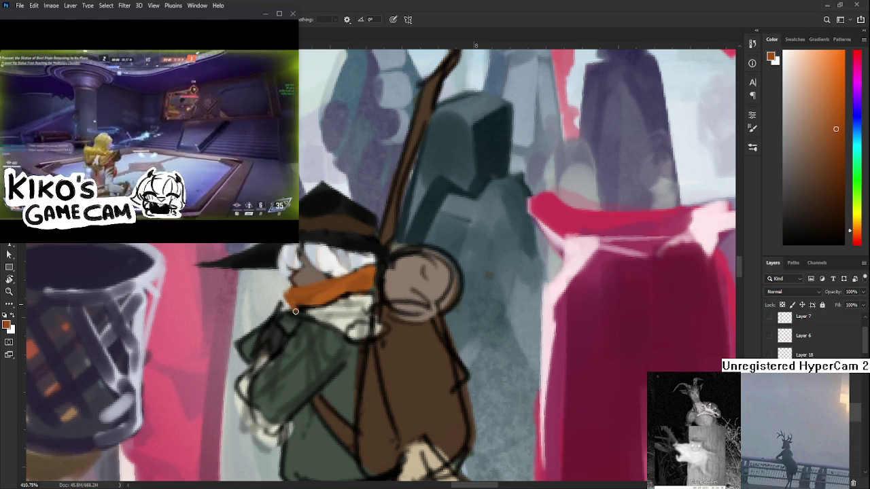
Step: Shift the scarf orange toward dark red-brown and shade the scarf beside the beak
left_click(301, 303, "alt")
left_click(299, 298, "alt")
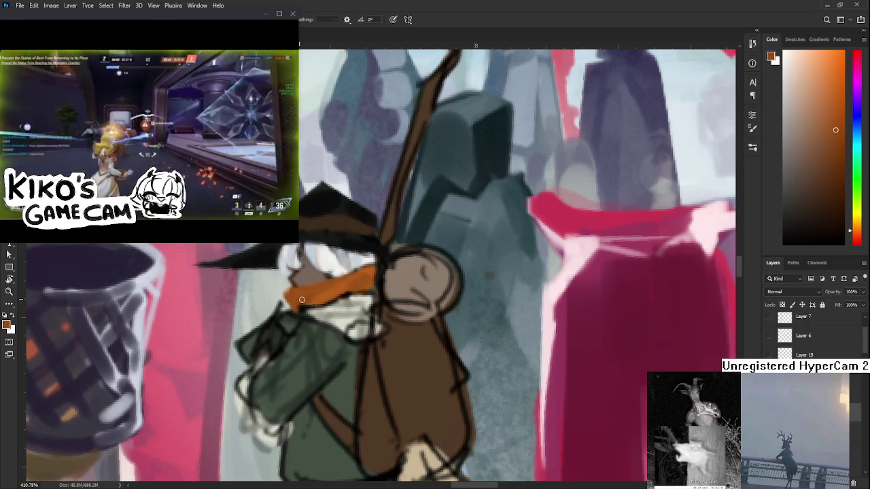
left_click(344, 286, "alt")
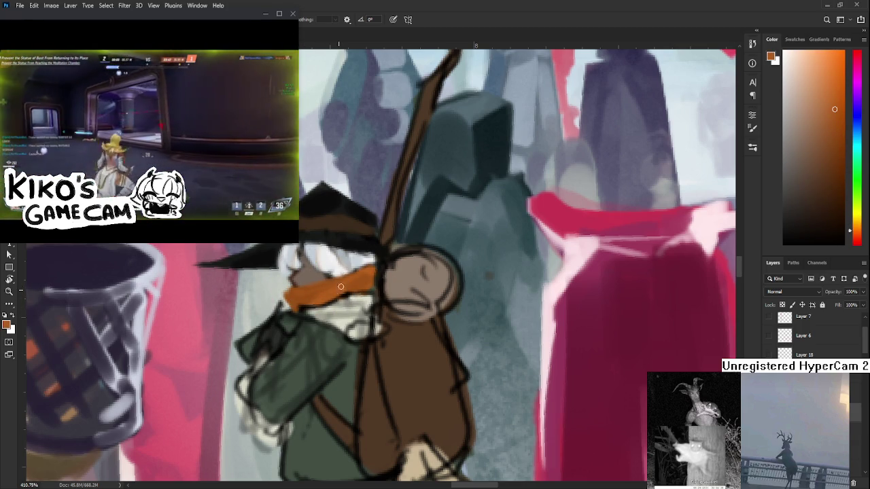
left_click(360, 281, "alt")
left_click_drag(835, 126, 835, 175)
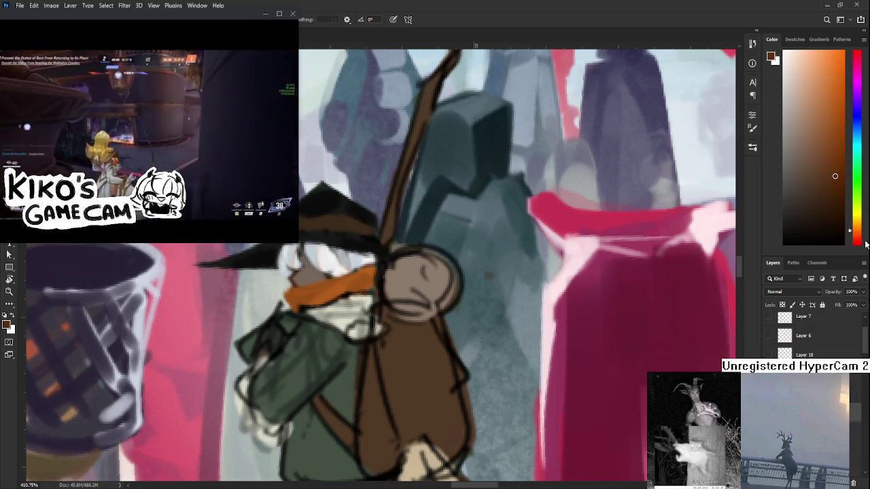
left_click(857, 243)
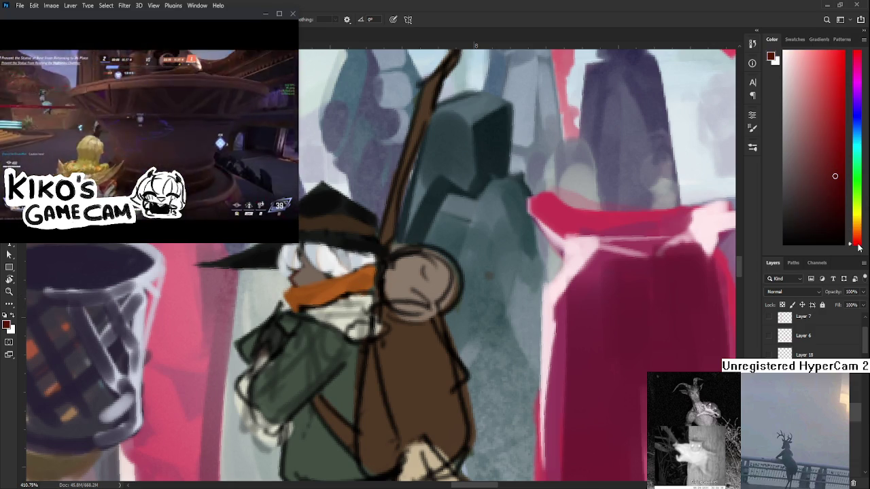
left_click(294, 297, "alt")
mouse_move(344, 286)
left_mouse_down()
mouse_move(367, 275)
mouse_move(351, 331)
left_mouse_up()
left_click(365, 277, "alt")
left_click(345, 284, "alt")
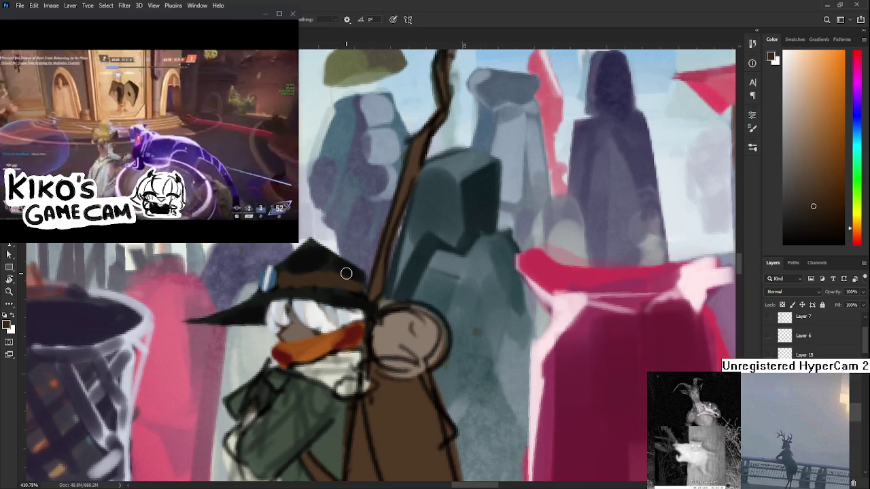
Step: Pick a dull green and paint a band along the witch hat's brim
left_click(860, 203)
left_click(822, 194)
left_click_drag(280, 275, 299, 279)
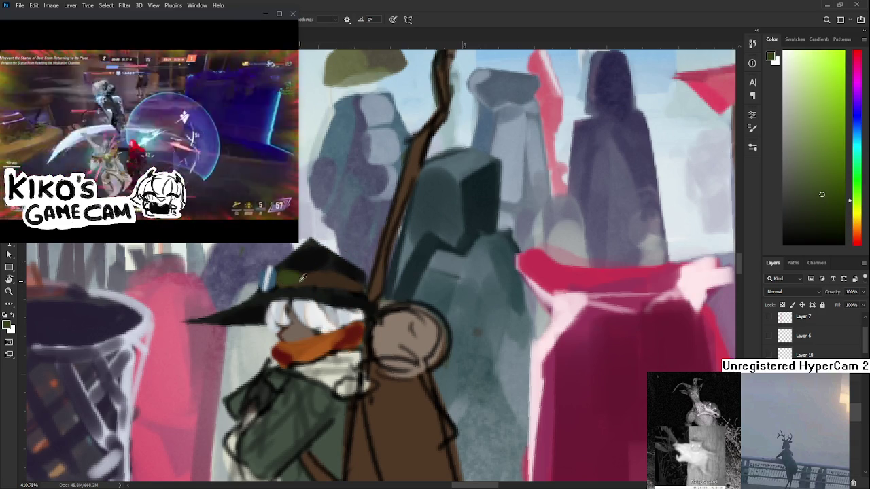
left_click(306, 278, "alt")
left_click(287, 282, "alt")
left_click(346, 278, "alt")
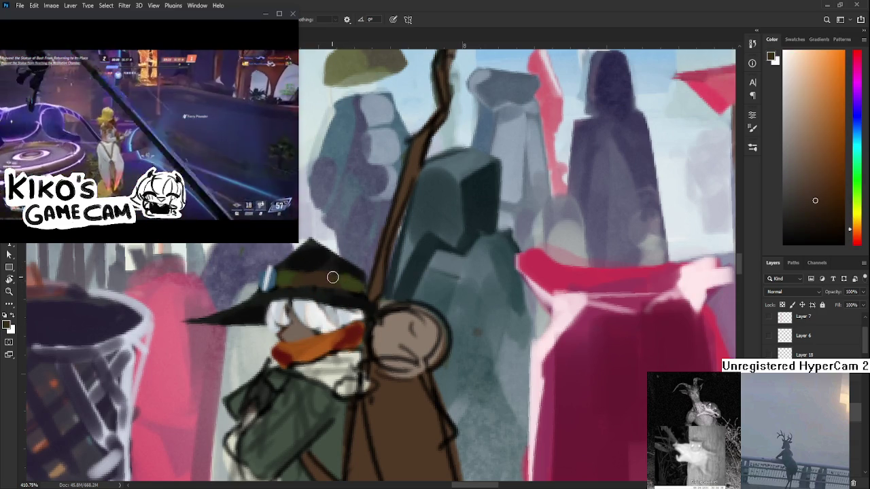
Step: Reframe on the character's face and sample light and darker tan face tones
left_click_drag(359, 299, 396, 250)
scroll(397, 224, "down", 3)
scroll(397, 224, "down", 2)
scroll(378, 214, "up", 3)
scroll(379, 214, "up", 2)
left_click_drag(378, 214, 339, 274)
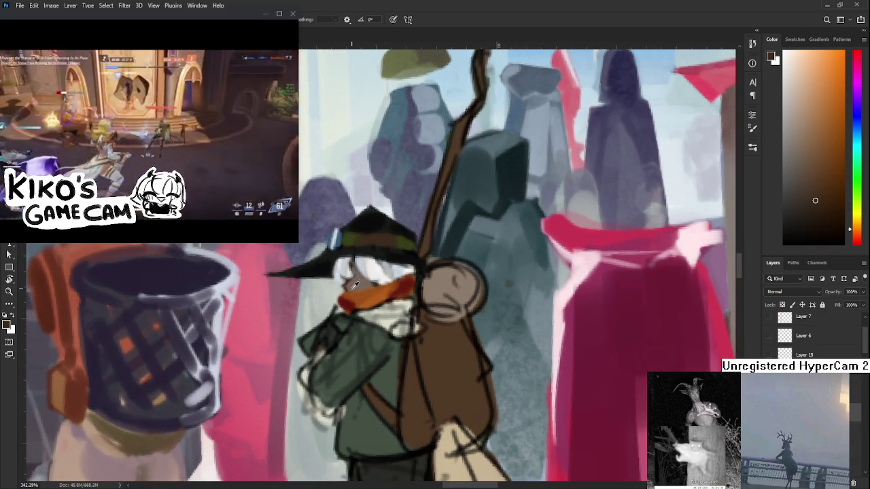
left_click(356, 276, "alt")
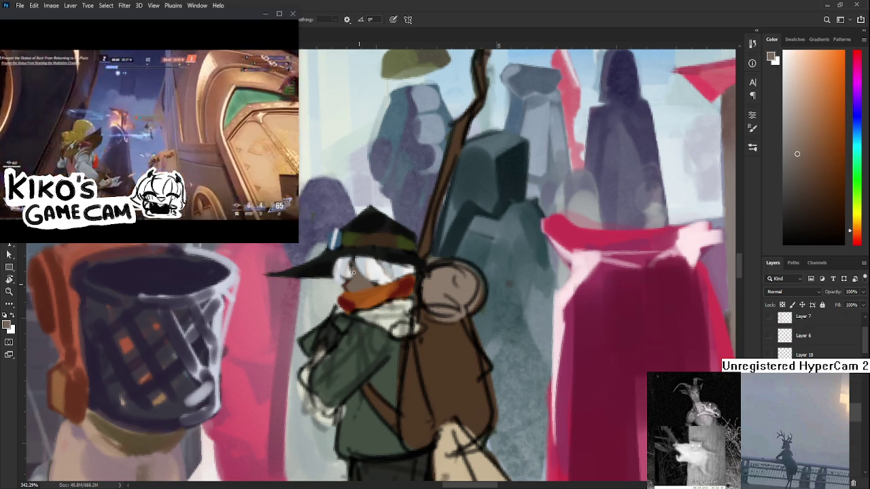
left_click(354, 277, "alt")
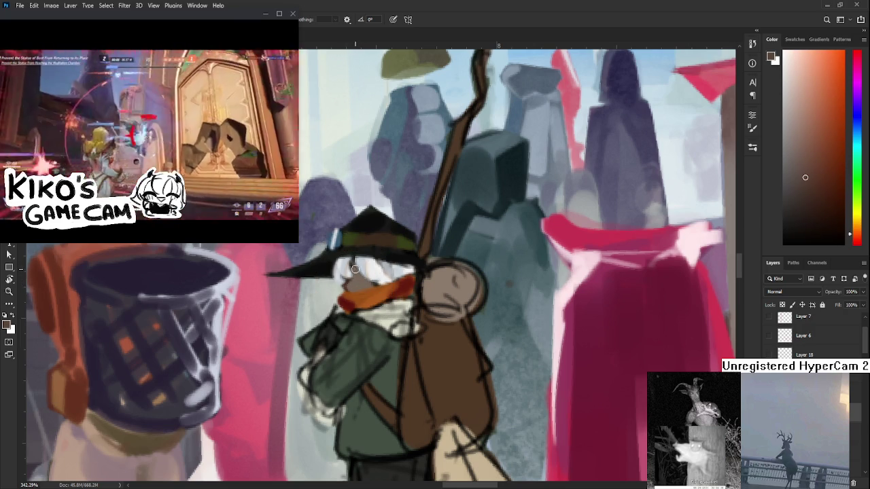
left_click(367, 285, "alt")
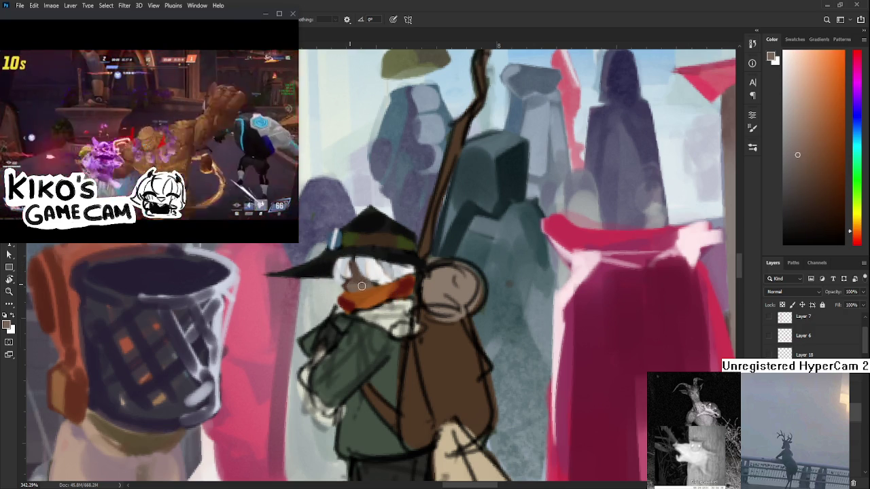
Step: Zoom out and back in on the character's head to check the result
scroll(383, 288, "down", 3)
scroll(422, 272, "down", 3)
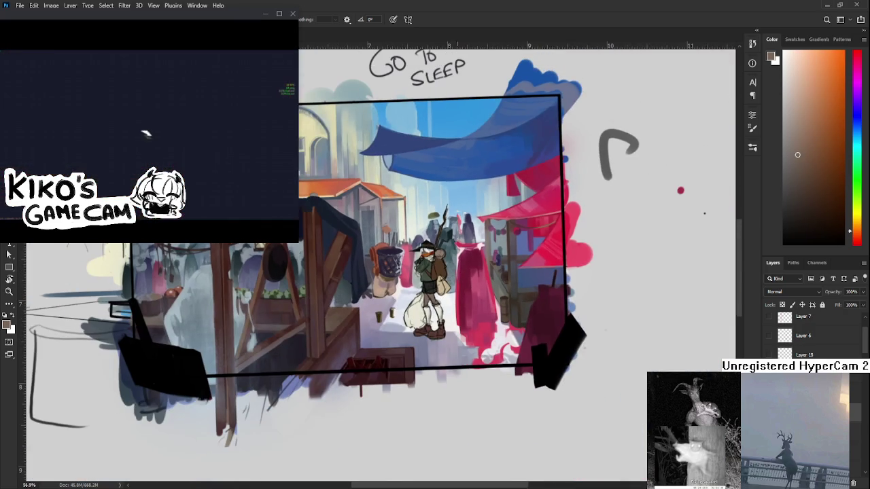
scroll(397, 261, "up", 1)
scroll(397, 260, "up", 1)
scroll(397, 261, "up", 3)
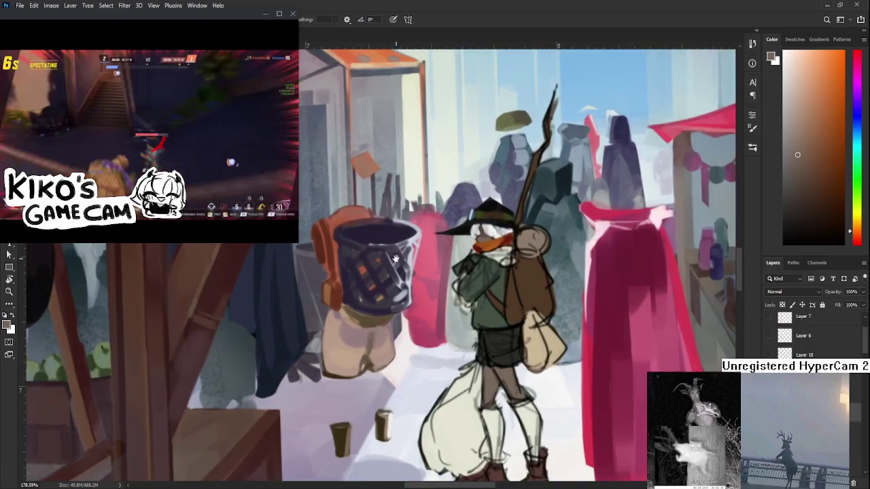
scroll(328, 331, "up", 1)
scroll(329, 330, "up", 2)
scroll(329, 330, "up", 1)
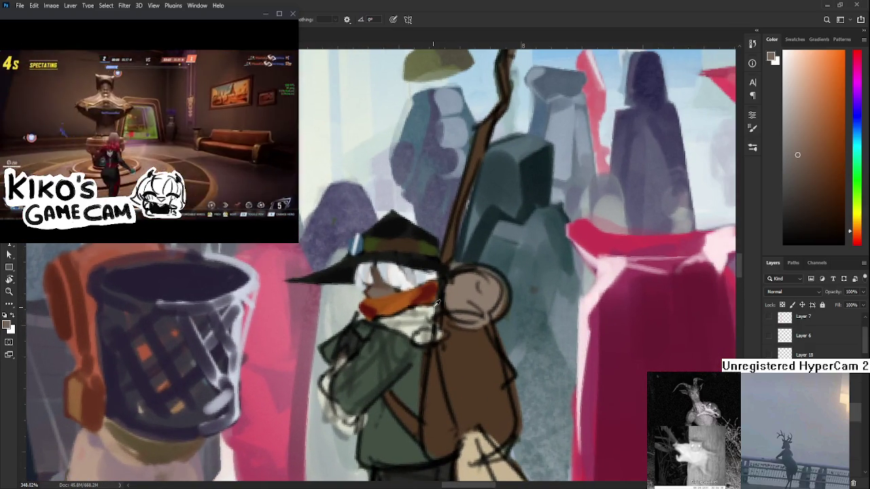
Step: Mix an orange-yellow tan and sample pale and tan tones across the beard
left_click(432, 306, "alt")
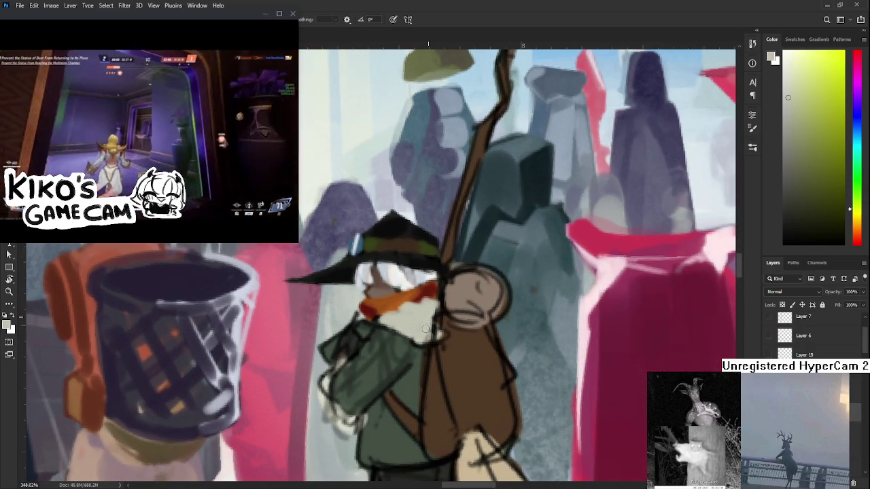
mouse_move(426, 316)
left_mouse_down()
mouse_move(402, 331)
mouse_move(412, 331)
left_mouse_up()
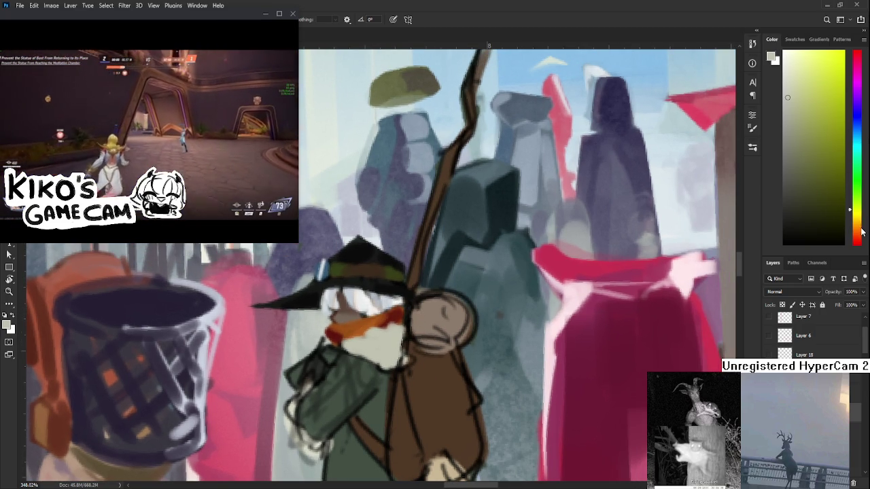
left_click_drag(862, 233, 860, 221)
left_click(813, 125)
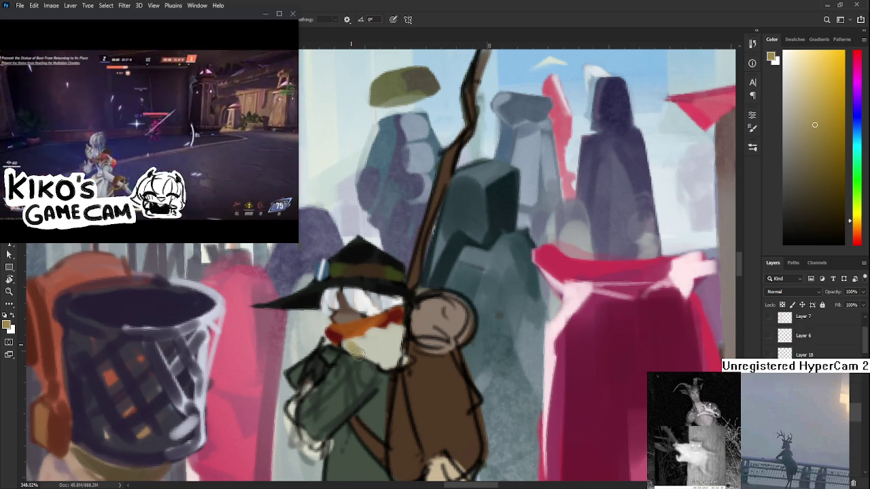
left_click(363, 348, "alt")
left_click(355, 346, "alt")
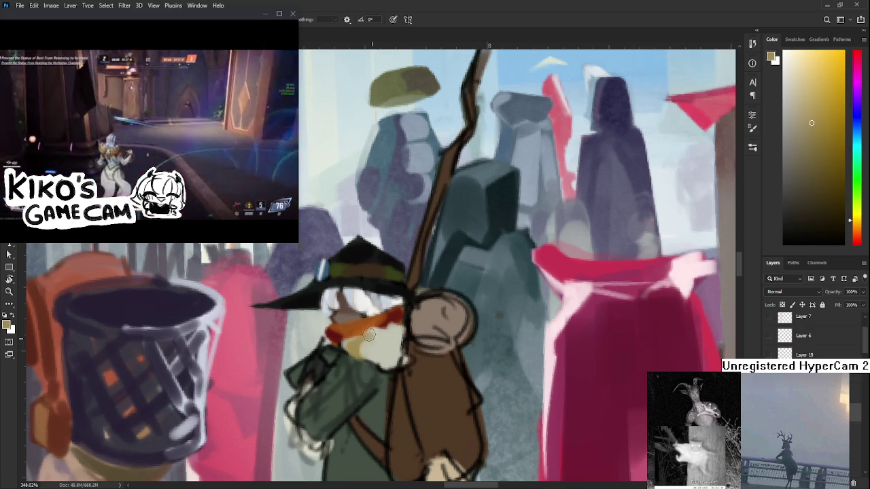
left_click(369, 348, "alt")
left_click(379, 348, "alt")
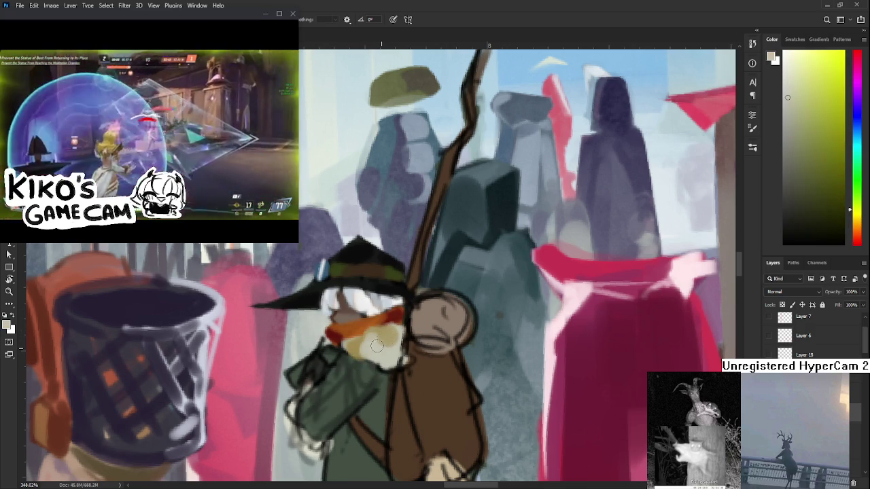
left_click(384, 358, "alt")
left_click(385, 335, "alt")
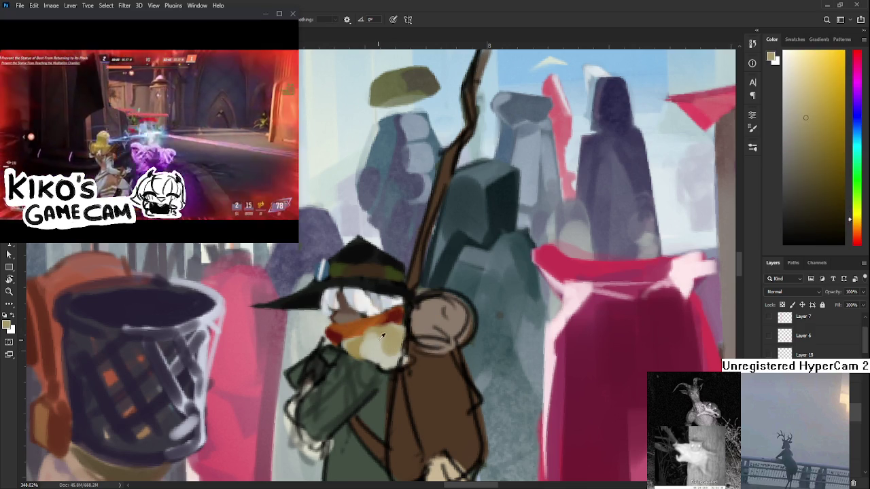
Step: Shift the coat's dark green toward cyan and sample lighter and darker coat greens
left_click(332, 396, "alt")
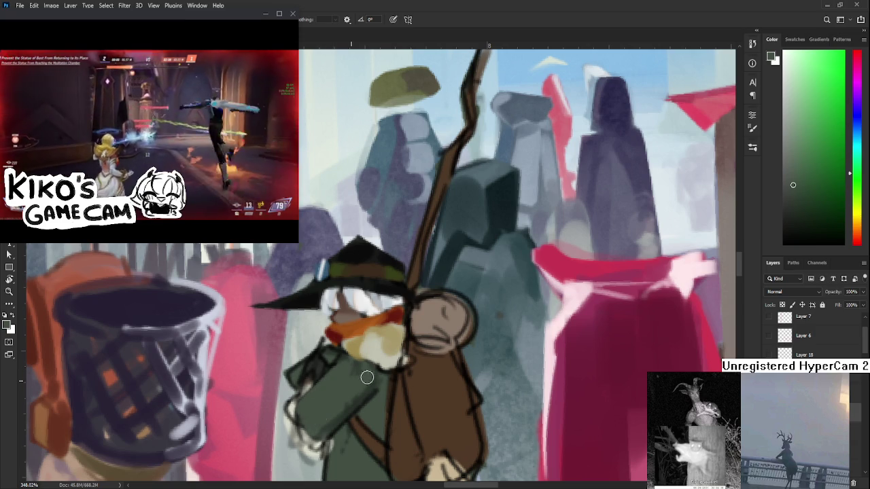
scroll(477, 330, "down", 1)
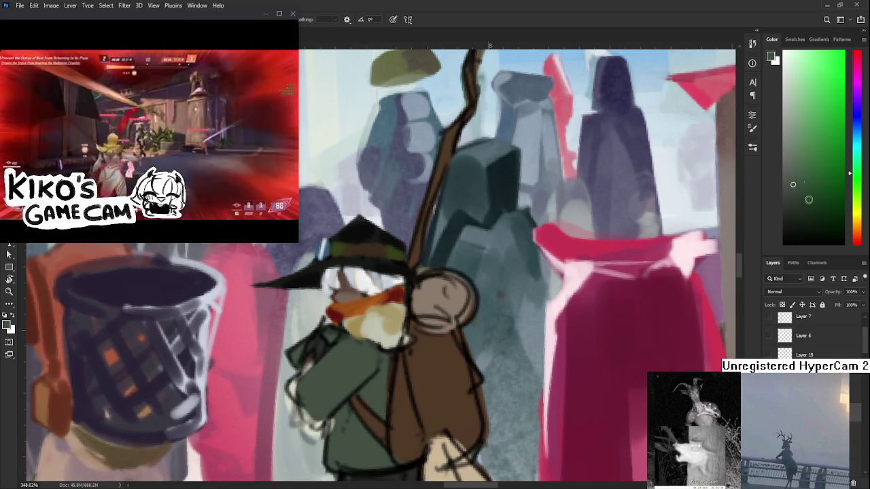
left_click_drag(860, 165, 858, 145)
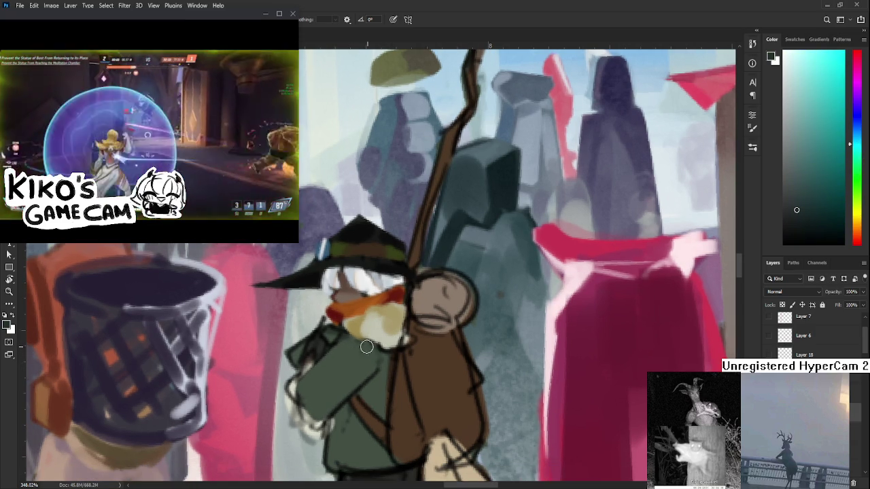
left_click(363, 369, "alt")
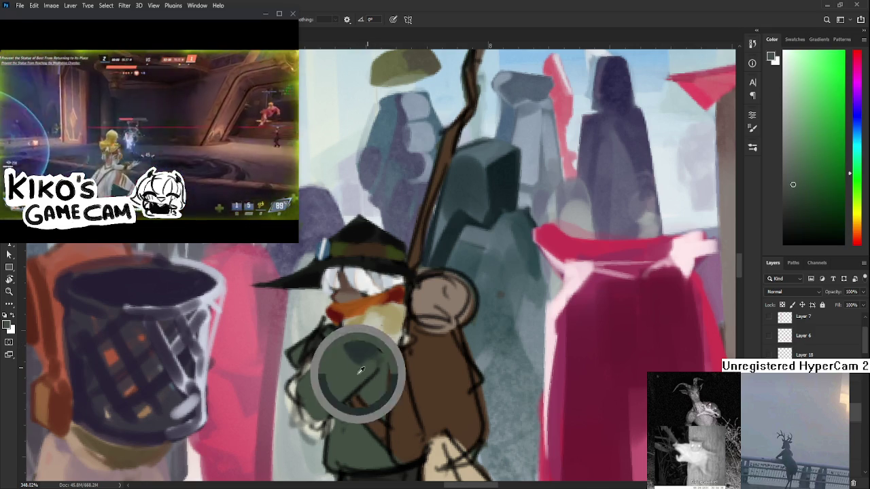
left_click_drag(363, 369, 359, 336)
left_click_drag(306, 377, 317, 351)
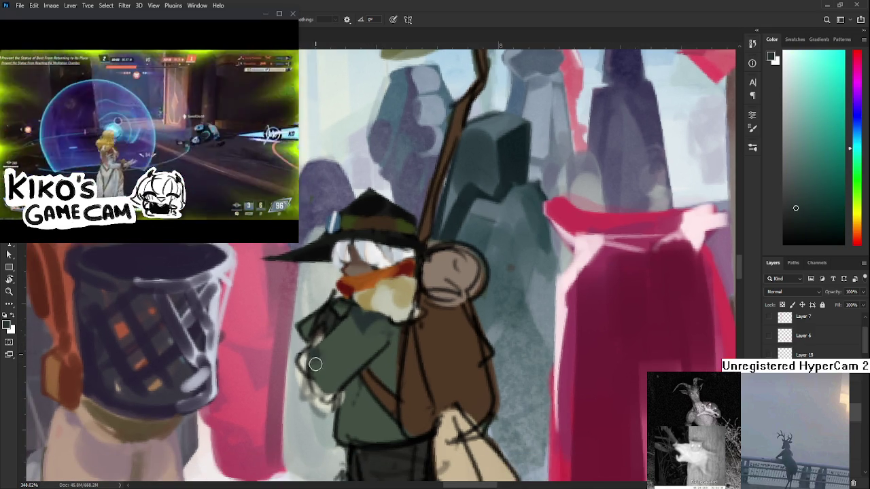
left_click(334, 367, "alt")
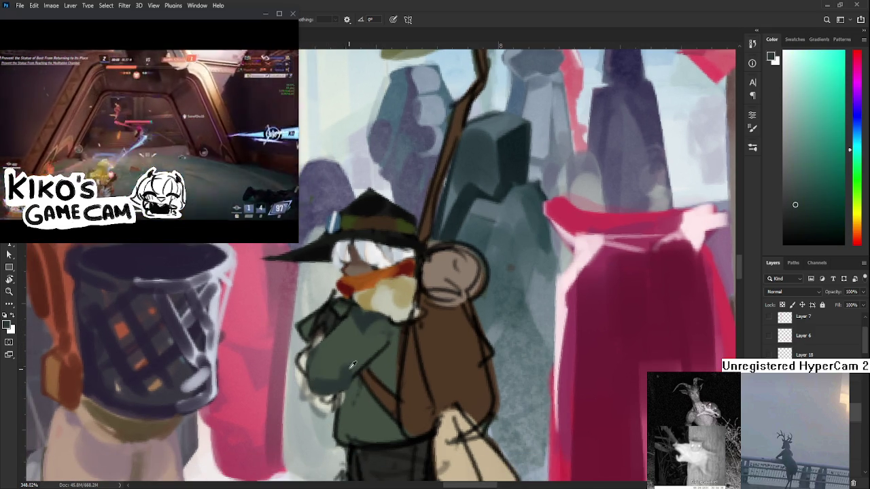
left_click(327, 389, "alt")
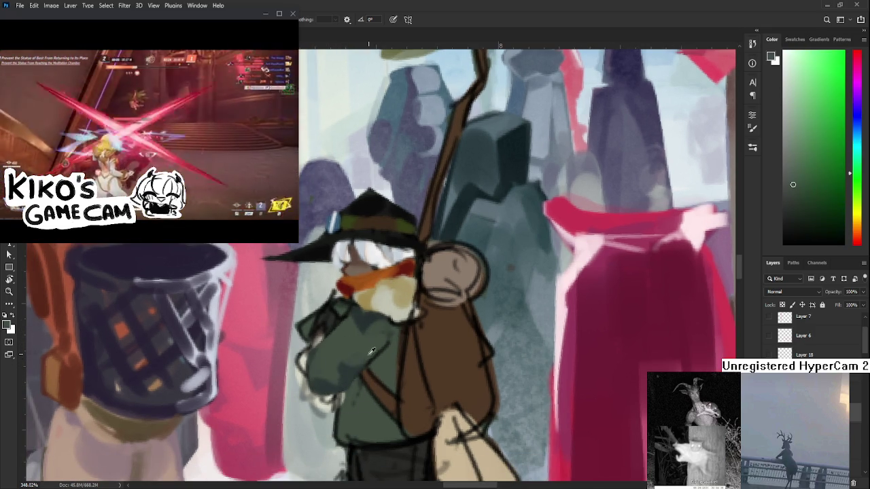
left_click(372, 337, "alt")
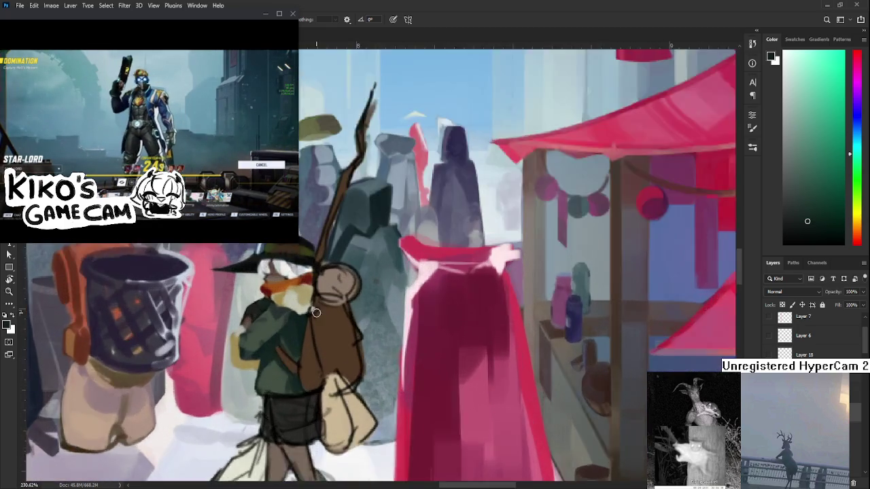
Step: Pan around the whole figure down to the legs and pick up the coat green
scroll(316, 313, "up", 2)
left_click(317, 325, "alt")
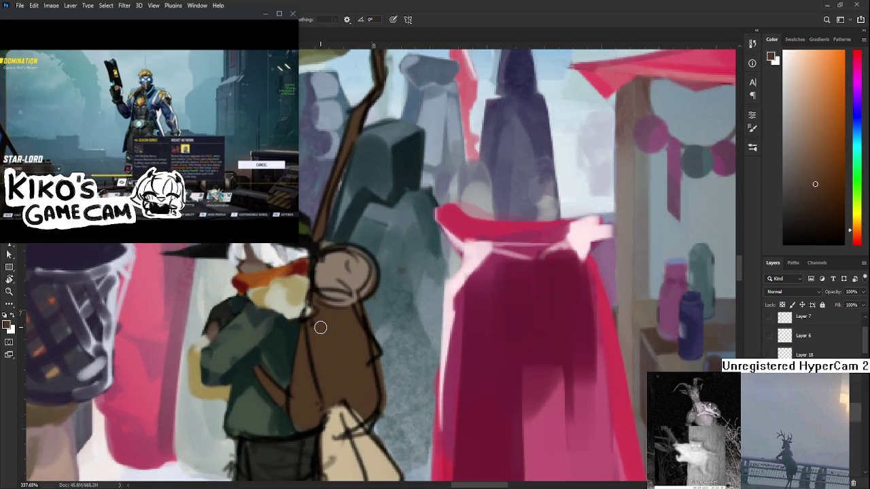
left_click_drag(321, 328, 304, 325)
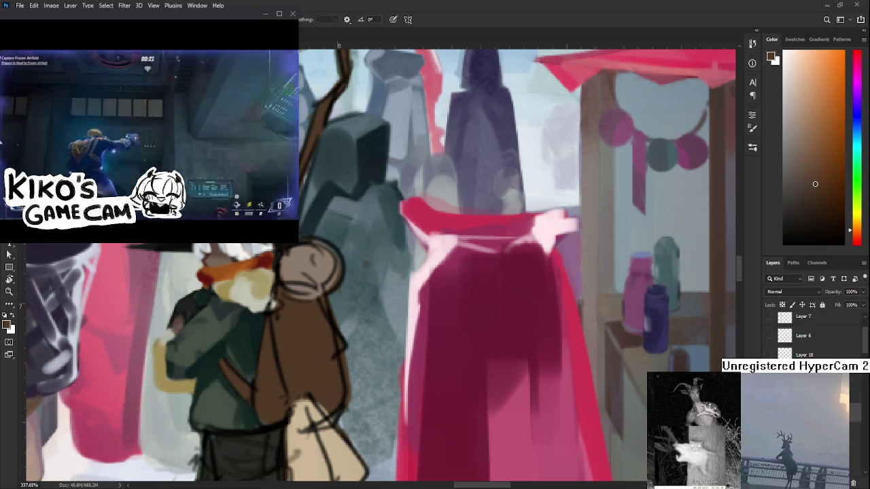
scroll(443, 318, "down", 3)
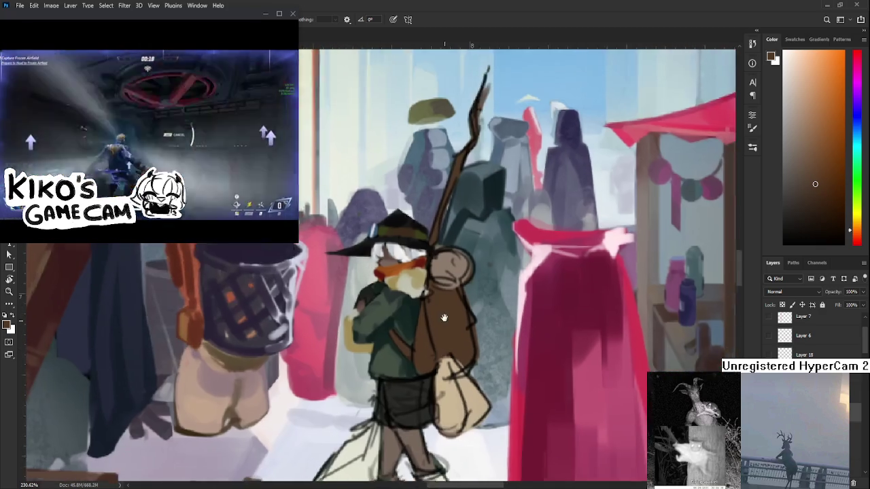
left_click_drag(444, 318, 463, 261)
left_click_drag(423, 355, 380, 359)
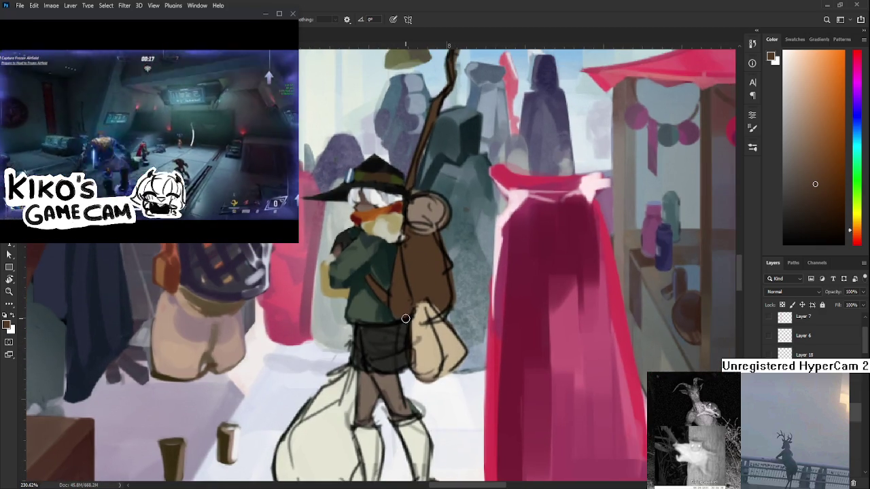
left_click(401, 332, "alt")
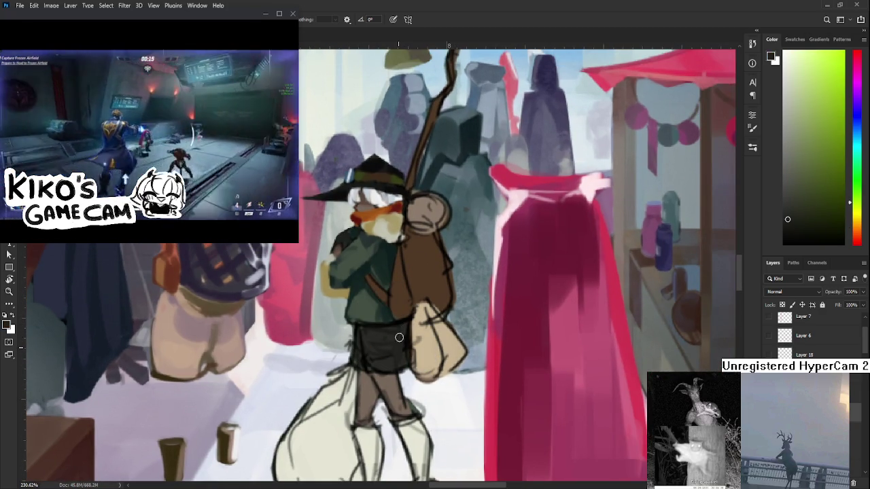
left_click_drag(393, 357, 381, 327)
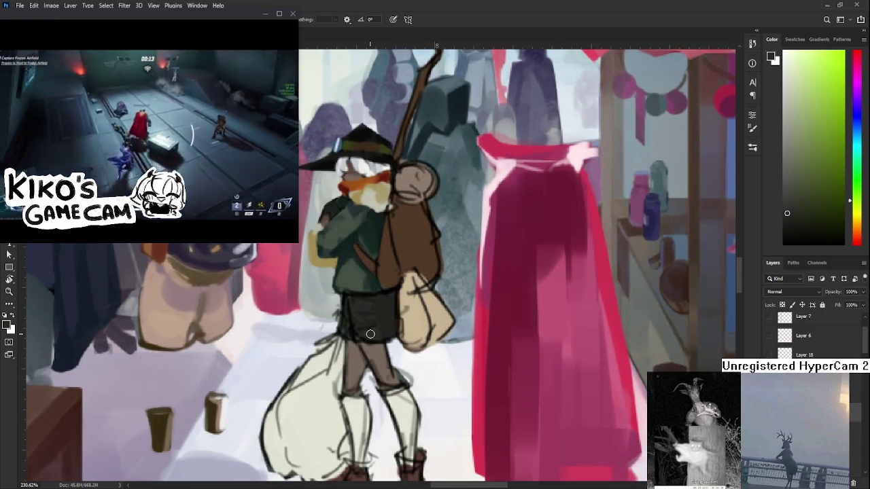
Step: Make the paint a darker green shifted toward teal in the Color panel
left_click(392, 312, "alt")
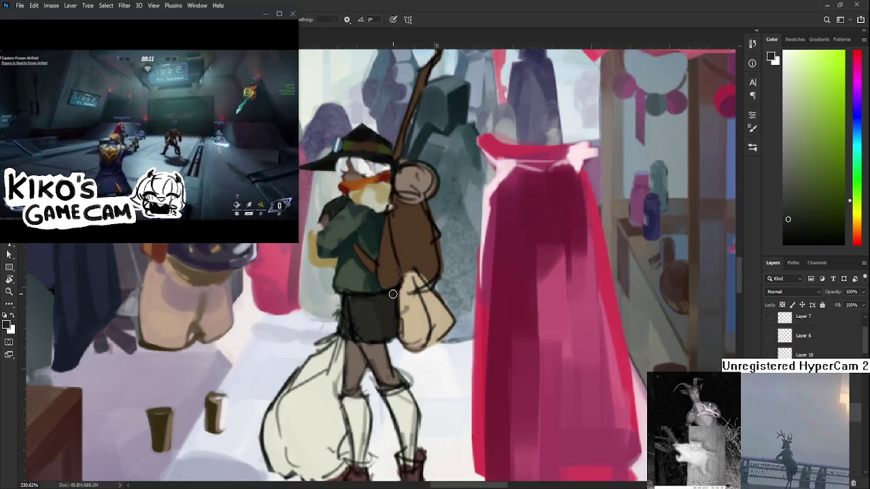
left_click_drag(858, 199, 856, 157)
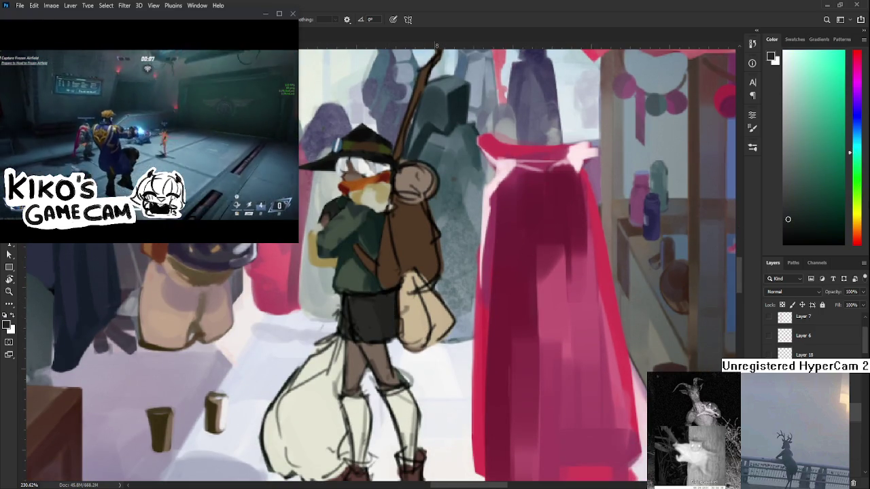
left_click(802, 209)
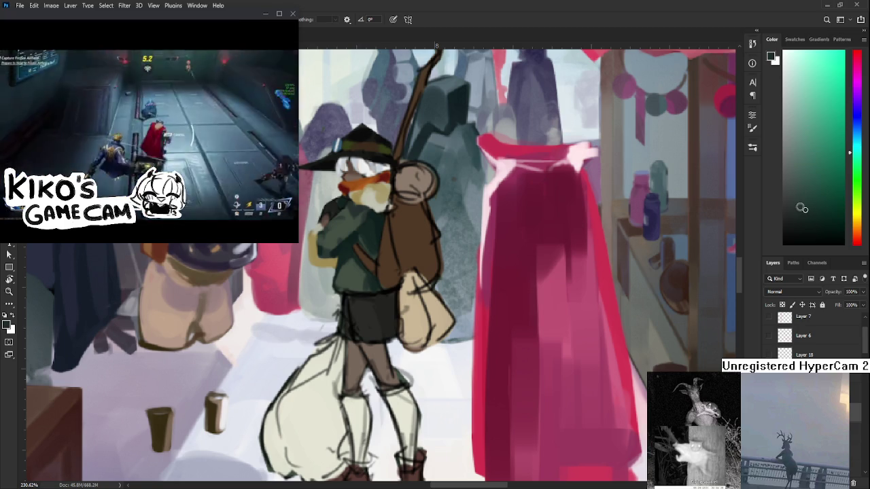
left_click(379, 315, "alt")
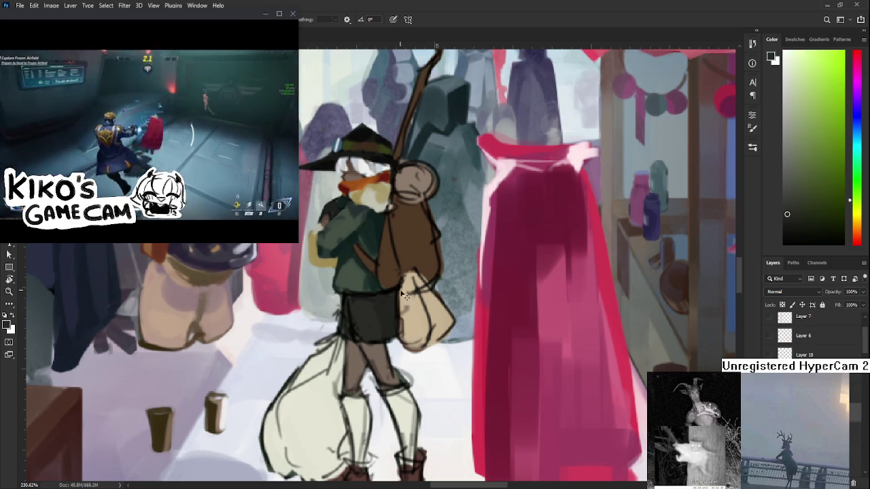
left_click(855, 142)
left_click(818, 185)
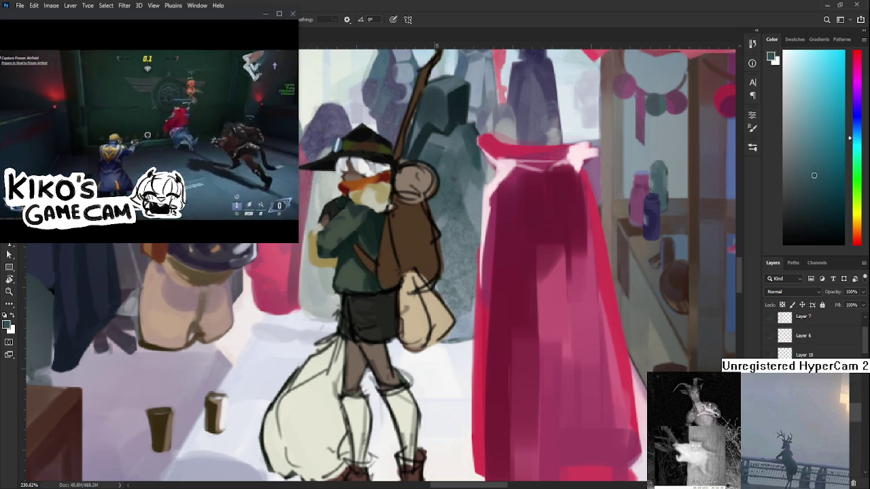
Step: Sample dark greens and teal tones from the shorts and lower coat
left_click(387, 321, "alt")
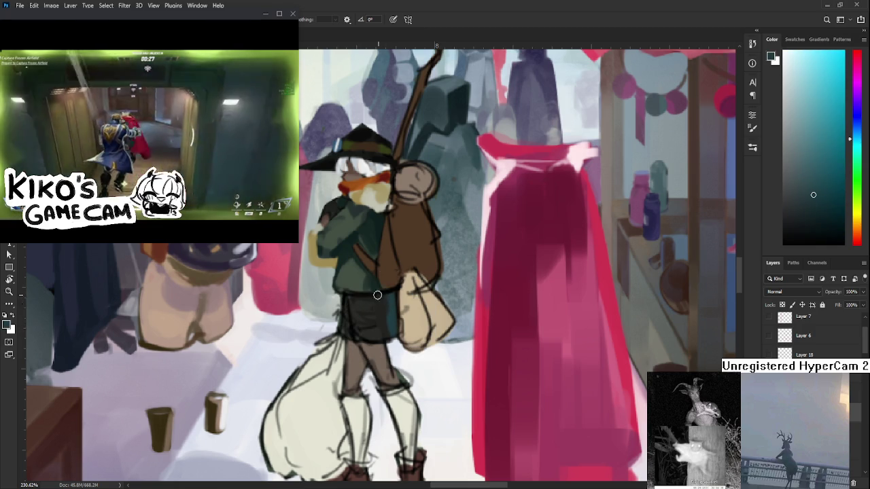
left_click(373, 304, "alt")
left_click_drag(372, 304, 376, 298)
left_click(376, 310, "alt")
left_click(388, 297, "alt")
left_click_drag(385, 299, 359, 314)
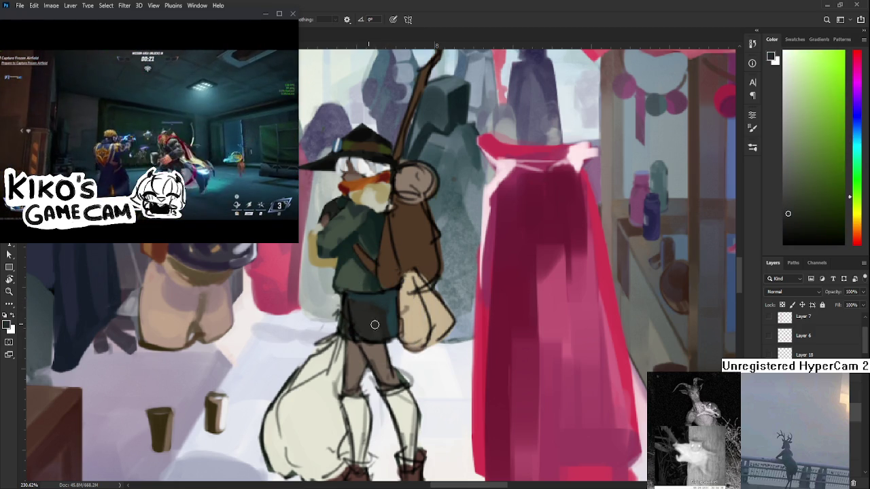
left_click(361, 323, "alt")
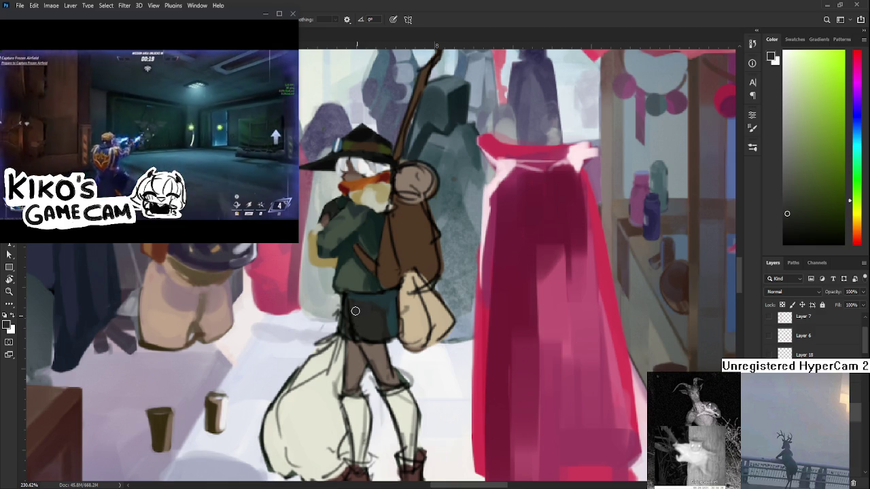
left_click(395, 318, "alt")
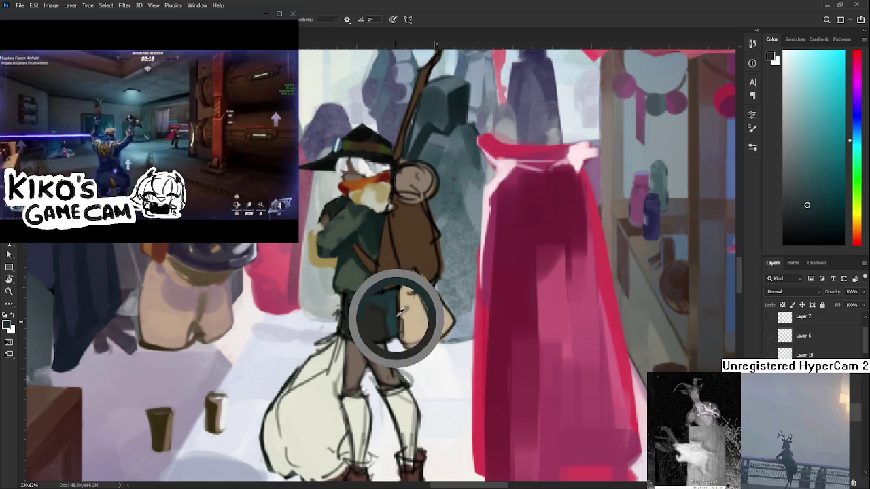
left_click(348, 334, "alt")
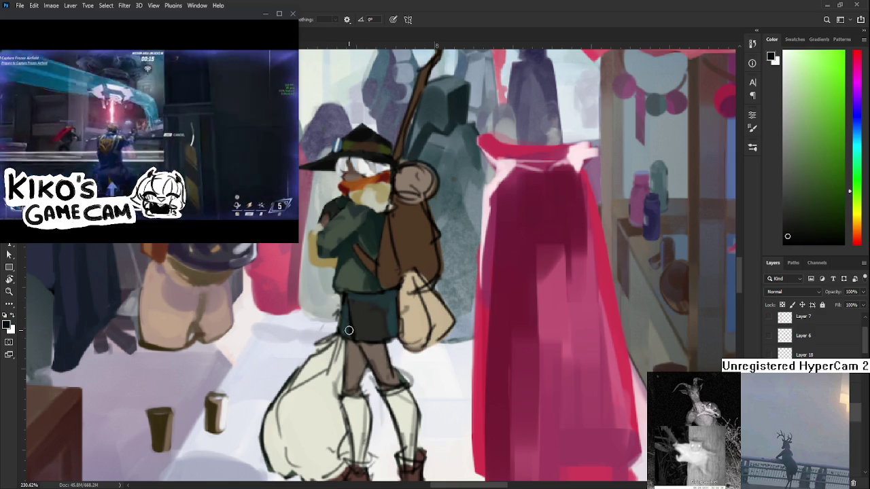
left_click(351, 334, "alt")
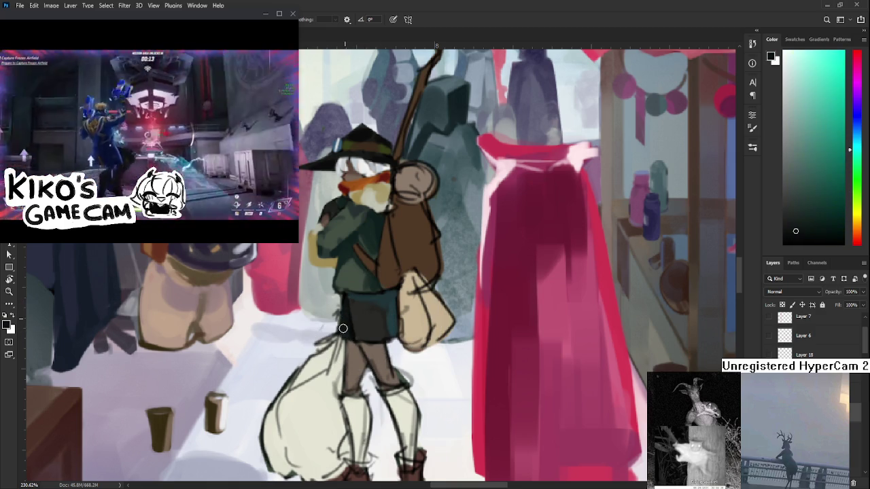
Step: Toggle the eraser, then sample the jacket's dark teal and the hip bag's tan
key("e")
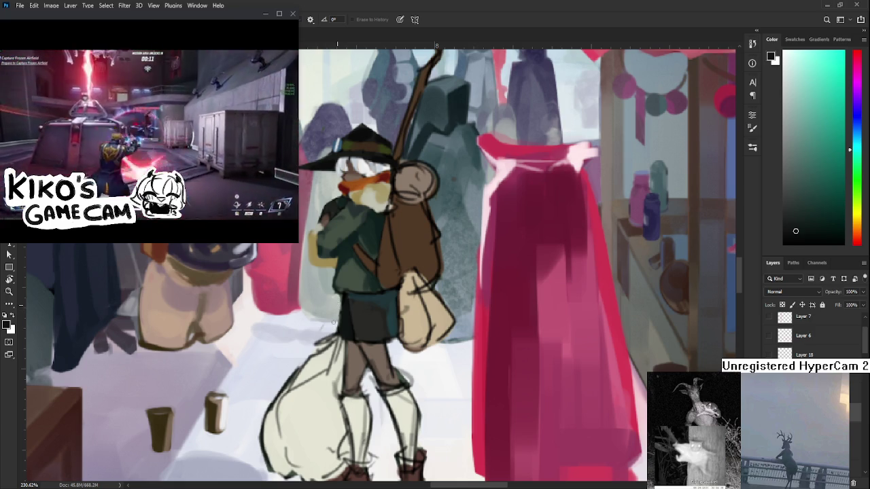
key("b")
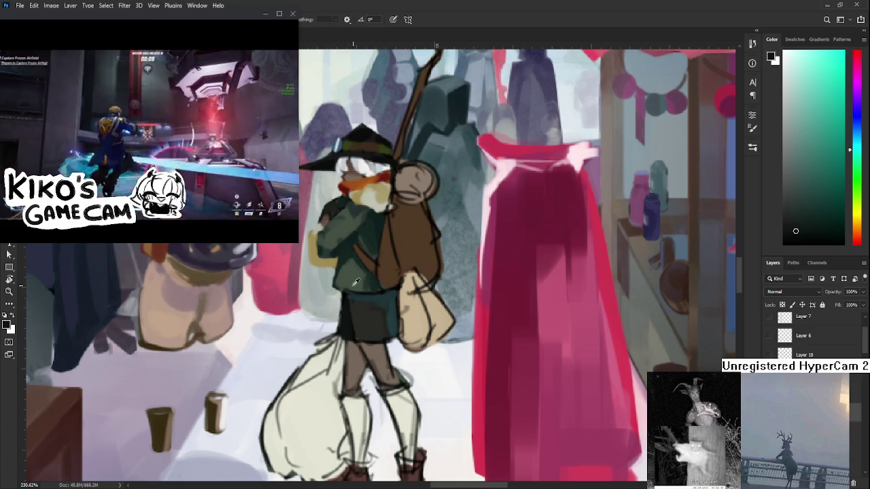
left_click(344, 282, "alt")
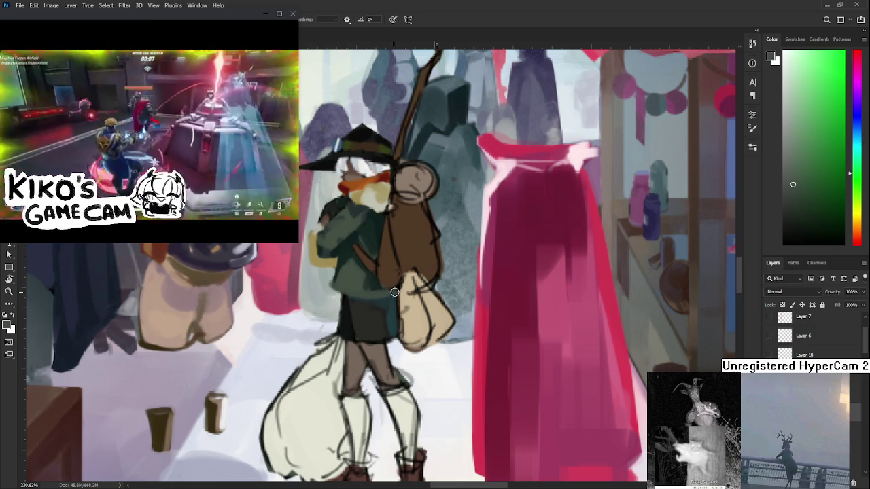
left_click(370, 285, "alt")
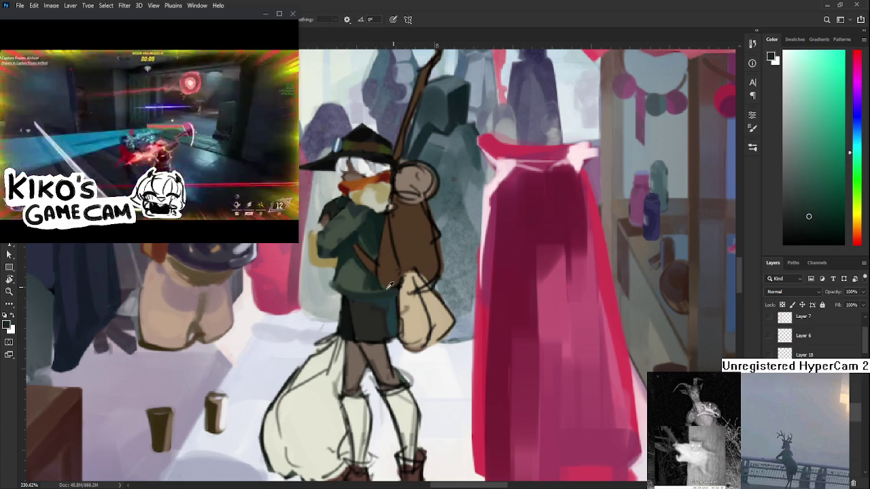
left_click(393, 292, "alt")
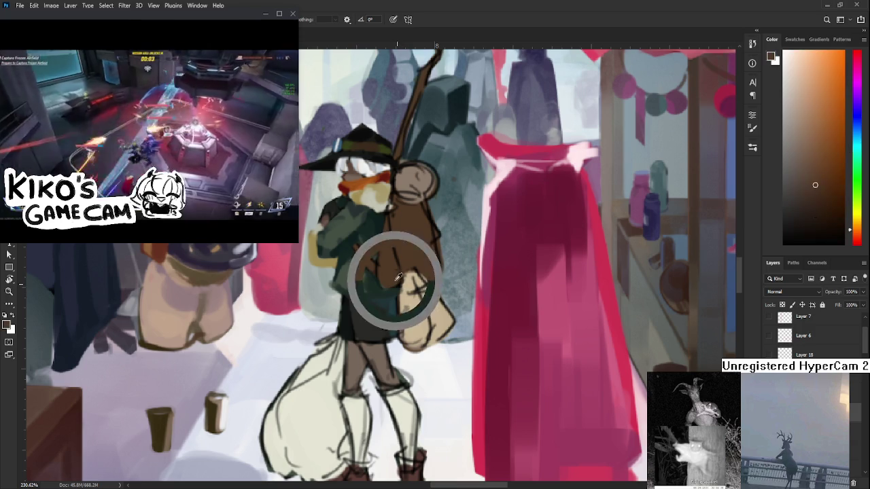
left_click_drag(408, 292, 390, 325)
left_click(390, 327, "alt")
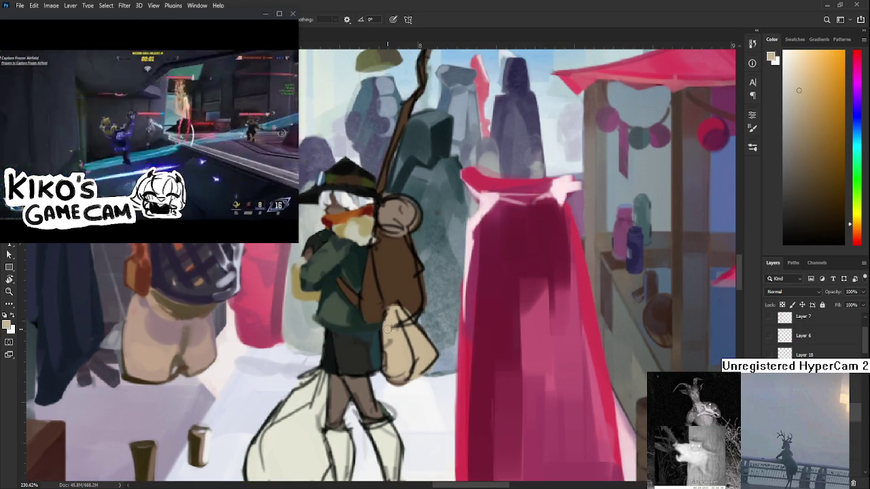
Step: Sample reddish-brown, face and pale cream colours from the character's legs
scroll(387, 328, "down", 3)
scroll(388, 330, "down", 1)
scroll(391, 331, "up", 2)
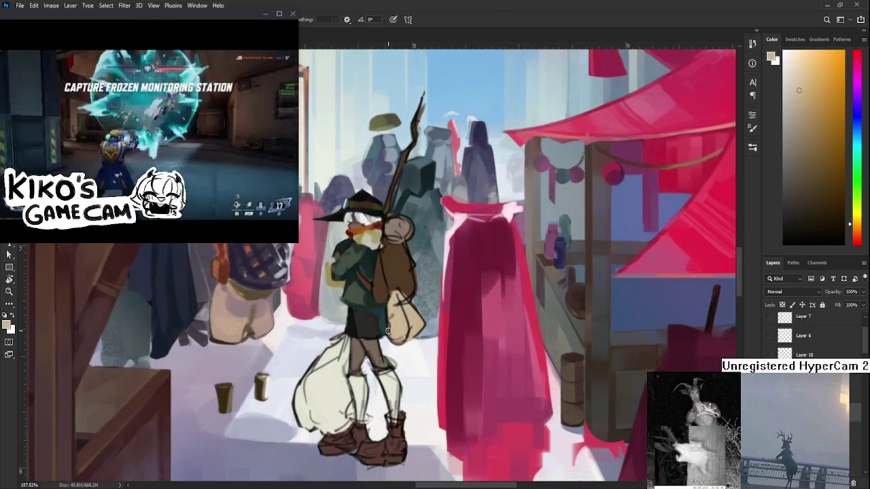
left_click(357, 238, "alt")
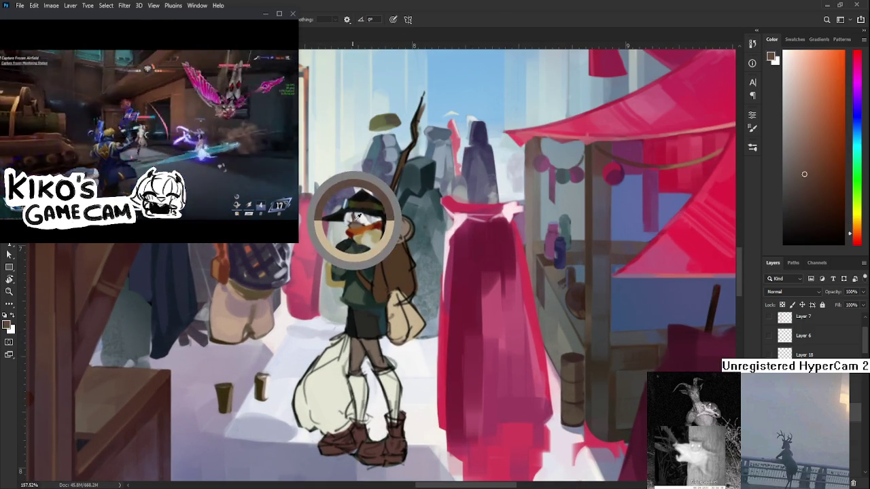
left_click(374, 351, "alt")
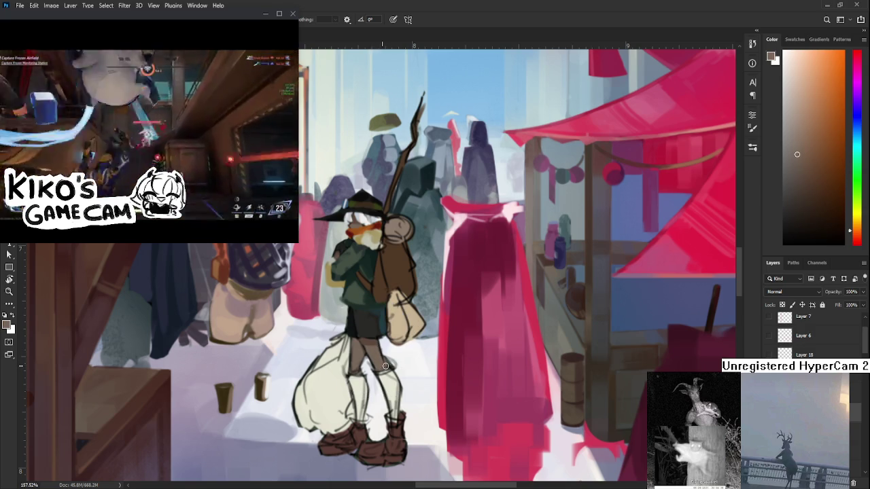
left_click(358, 225, "alt")
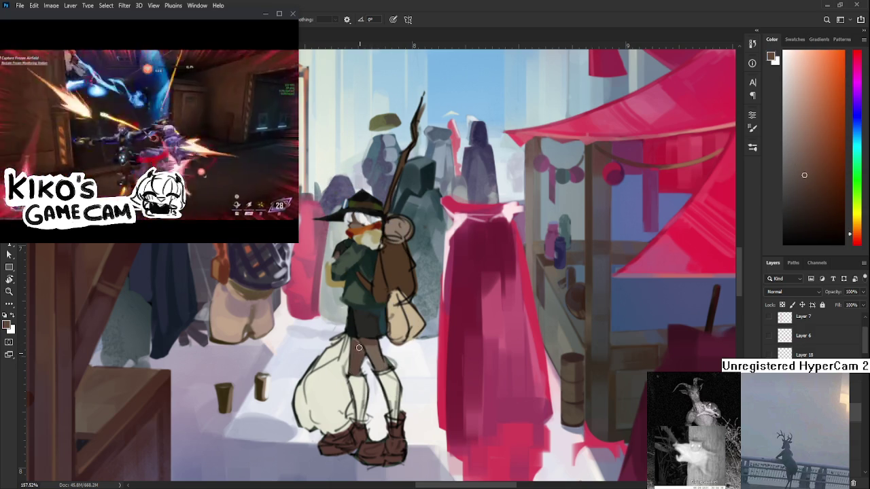
left_click(364, 346, "alt")
scroll(353, 350, "down", 2)
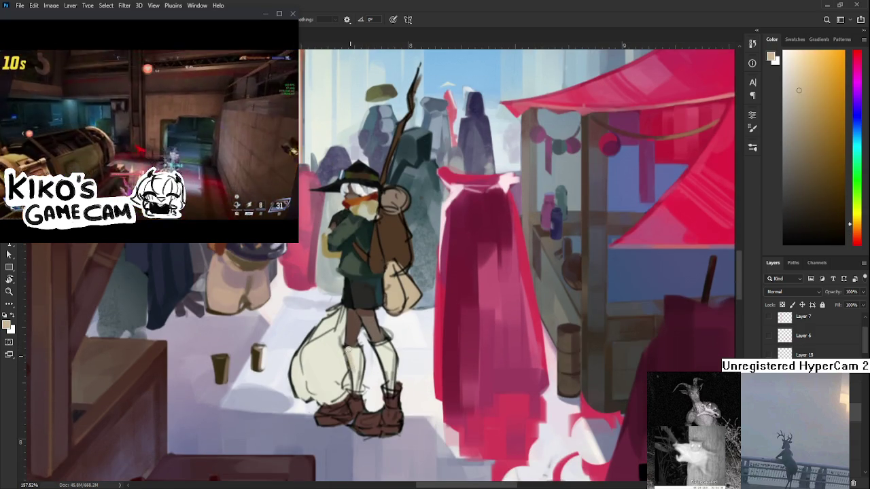
left_click(354, 348, "alt")
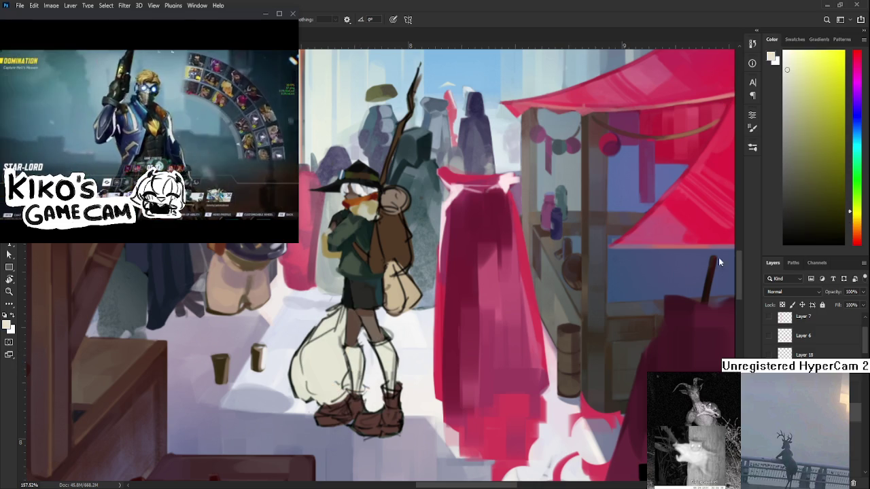
Step: Paint the leggings dark blue, tidy with the eraser and sample the boots' reddish brown
left_click_drag(856, 211, 857, 136)
left_click(806, 177)
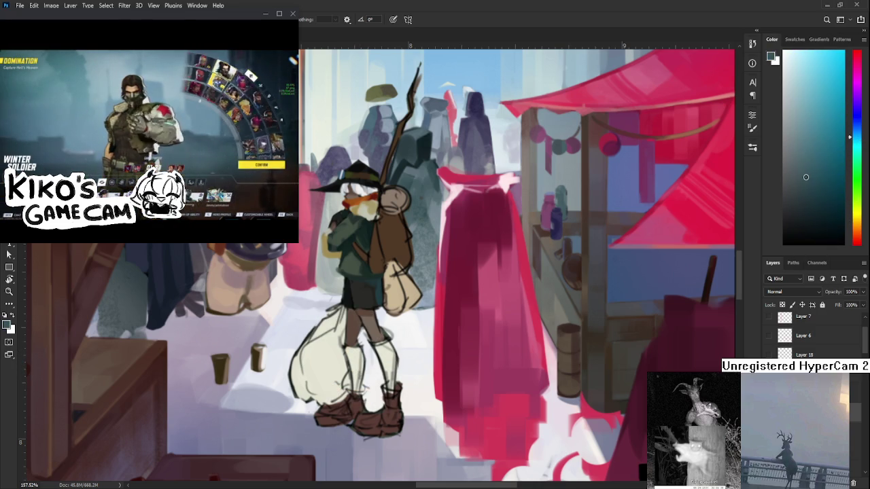
mouse_move(356, 350)
left_mouse_down()
mouse_move(353, 388)
mouse_move(360, 355)
left_mouse_up()
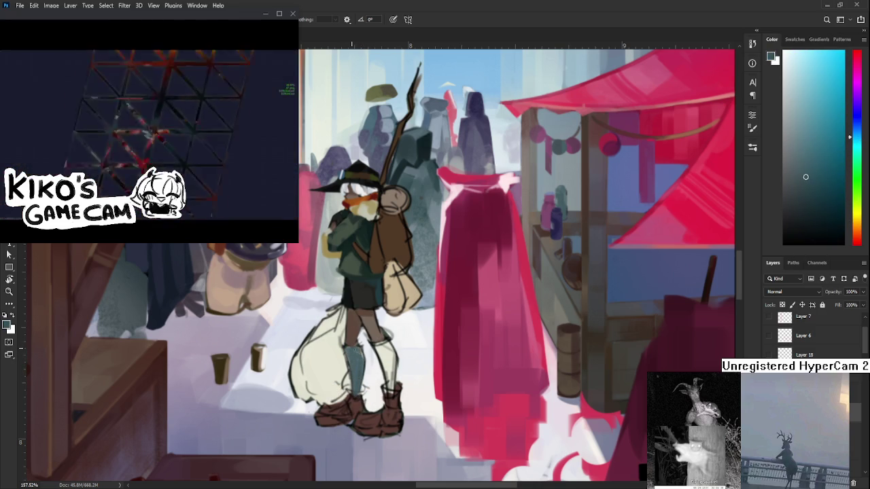
left_click(363, 352, "alt")
key("e")
left_click_drag(388, 320, 406, 266)
key("b")
left_click(370, 323, "alt")
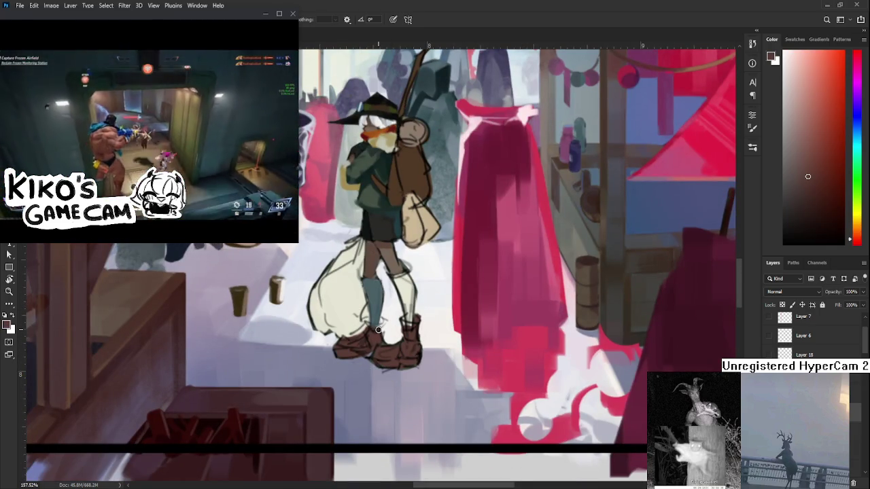
Step: Darken the paint toward blue and sample reddish and purple-browns from the boots
left_click_drag(796, 198, 804, 210)
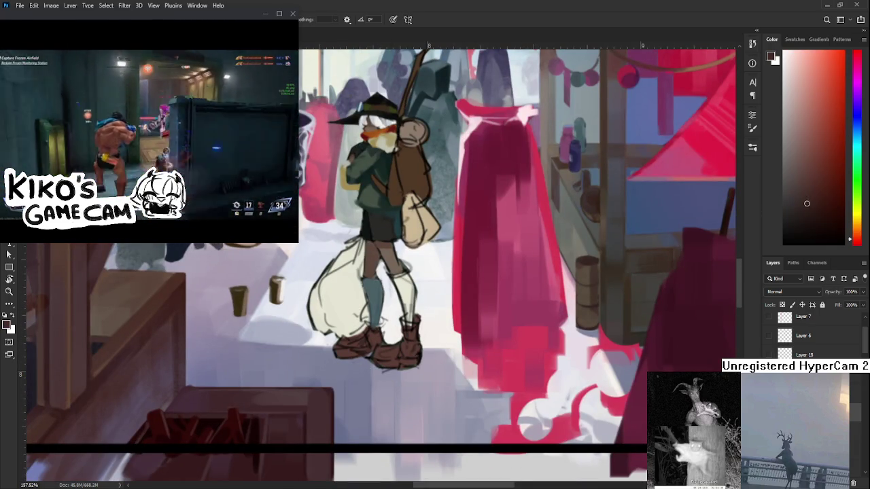
left_click(858, 128)
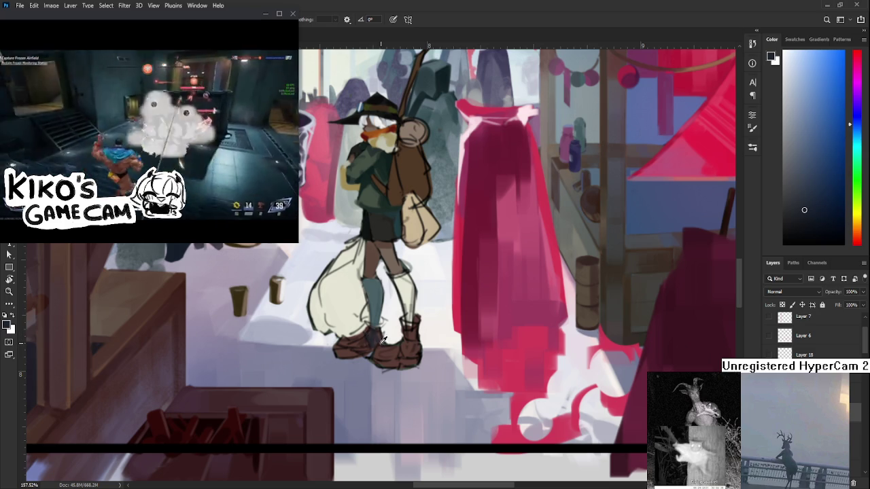
left_click(375, 337, "alt")
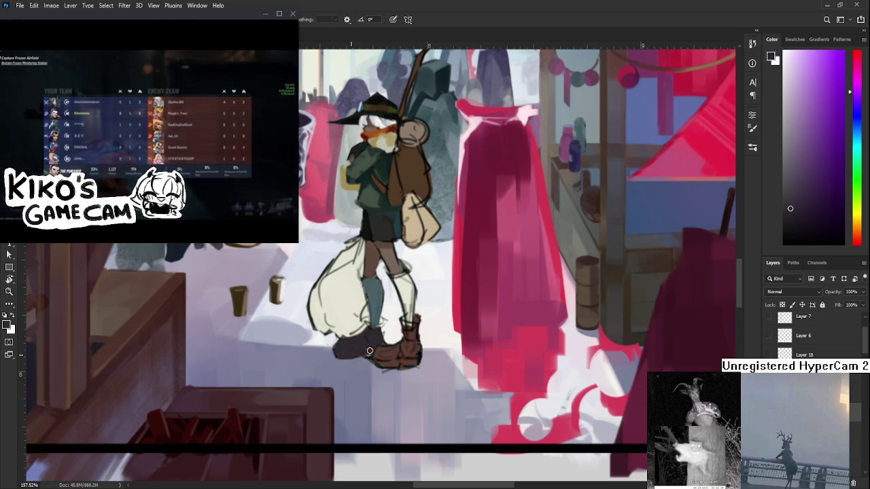
scroll(348, 350, "up", 2)
left_click(387, 381, "alt")
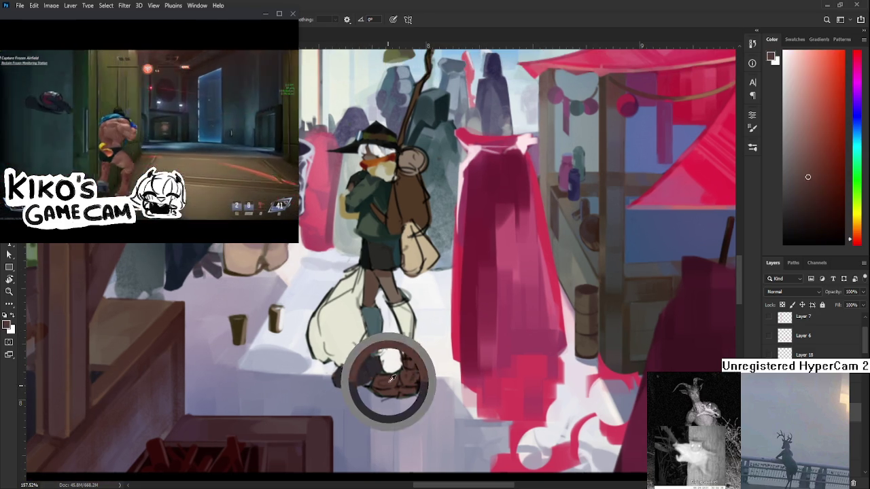
left_click(371, 364, "alt")
left_click(371, 365, "alt")
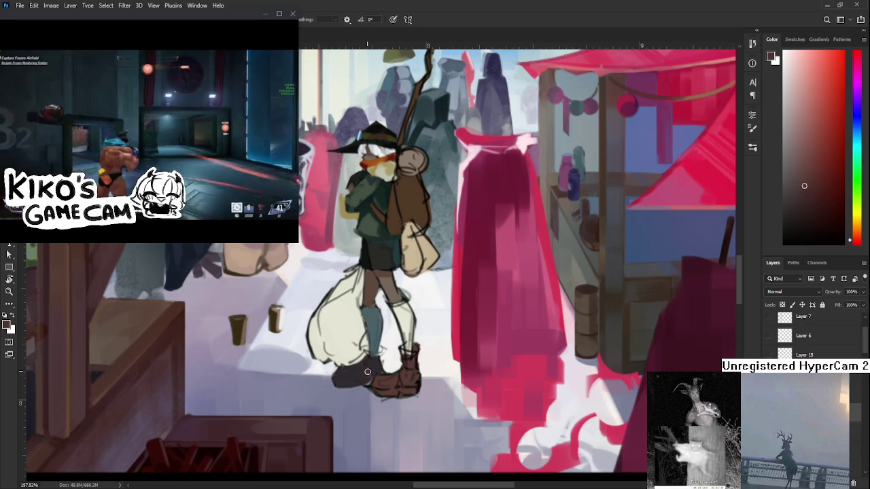
left_click(371, 370, "alt")
left_click(372, 372, "alt")
left_click(371, 373, "alt")
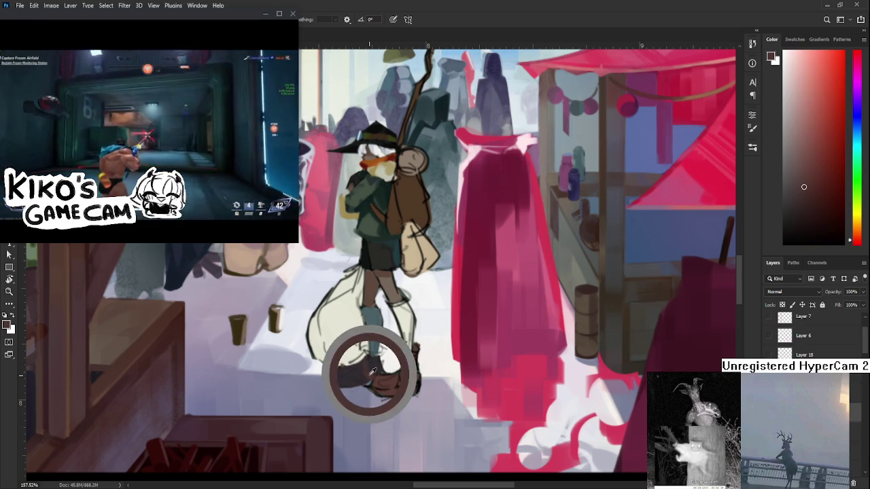
left_click(350, 375, "alt")
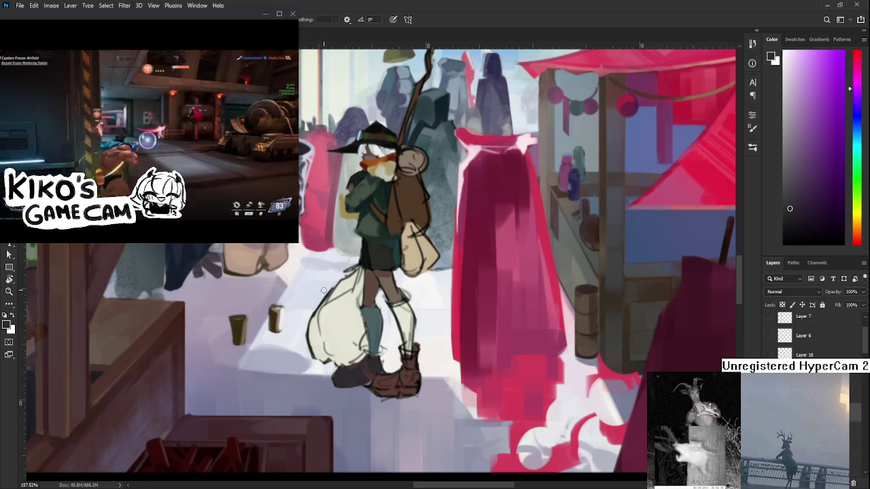
Step: Sample dark red and teal from boots and stockings, pick near-black, then zoom out
left_click(369, 374, "alt")
left_click(367, 370, "alt")
left_click(373, 371, "alt")
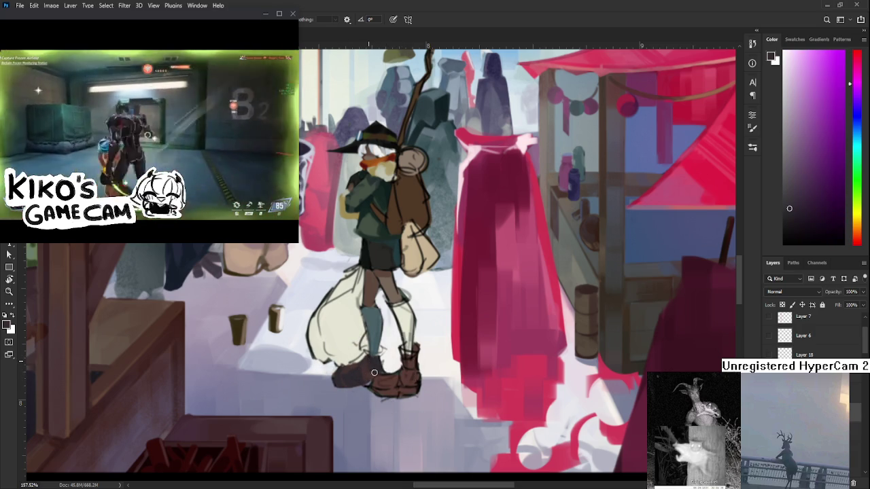
scroll(369, 368, "up", 2)
scroll(367, 365, "up", 1)
left_click(354, 356, "alt")
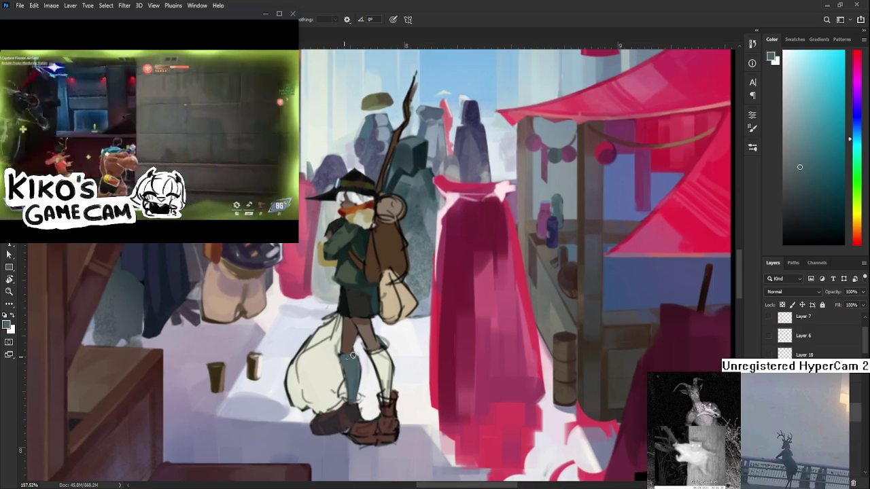
left_click(798, 224)
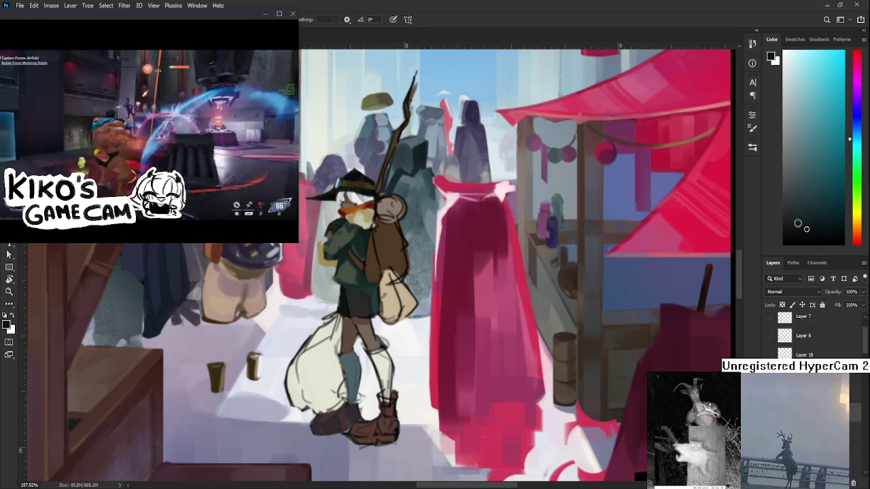
left_click(340, 357, "alt")
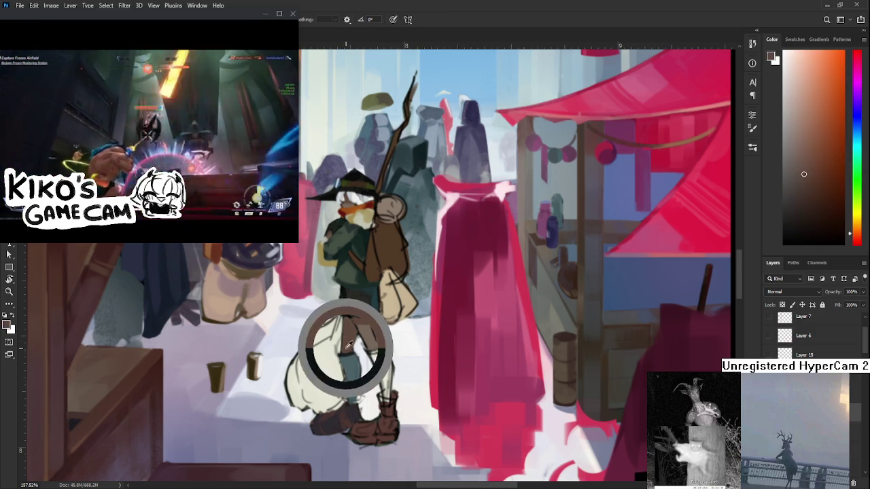
left_click(350, 388, "alt")
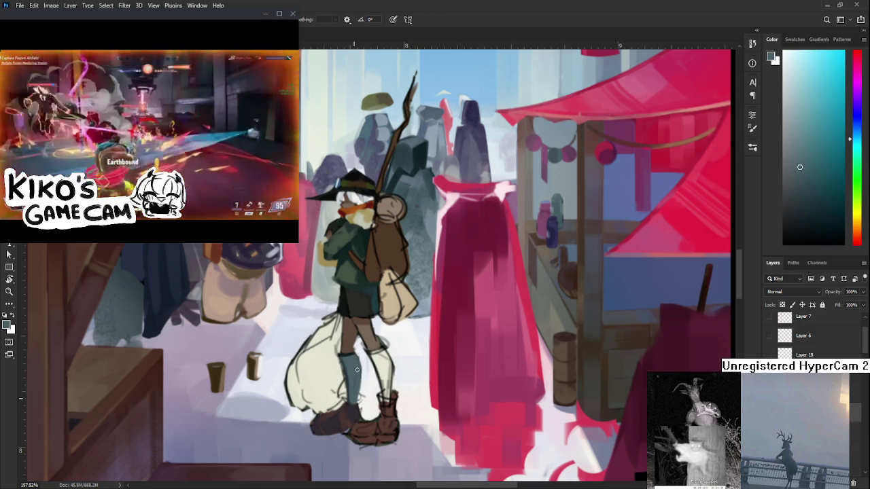
scroll(354, 365, "down", 1)
scroll(367, 353, "down", 1)
scroll(401, 330, "down", 1)
scroll(401, 330, "down", 2)
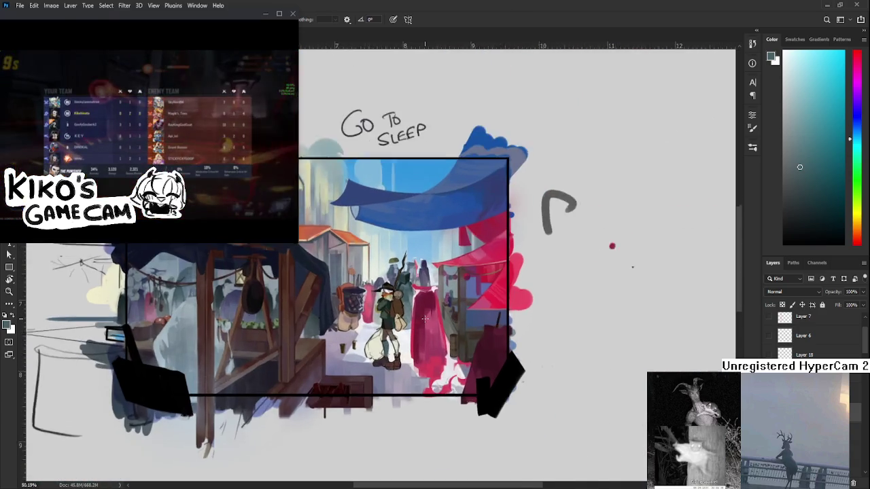
Step: Paint a cream stroke along the backpacker's leg in a colour sampled from the leg
scroll(423, 319, "up", 4)
scroll(408, 340, "up", 1)
scroll(381, 370, "up", 1)
left_click_drag(382, 369, 378, 319)
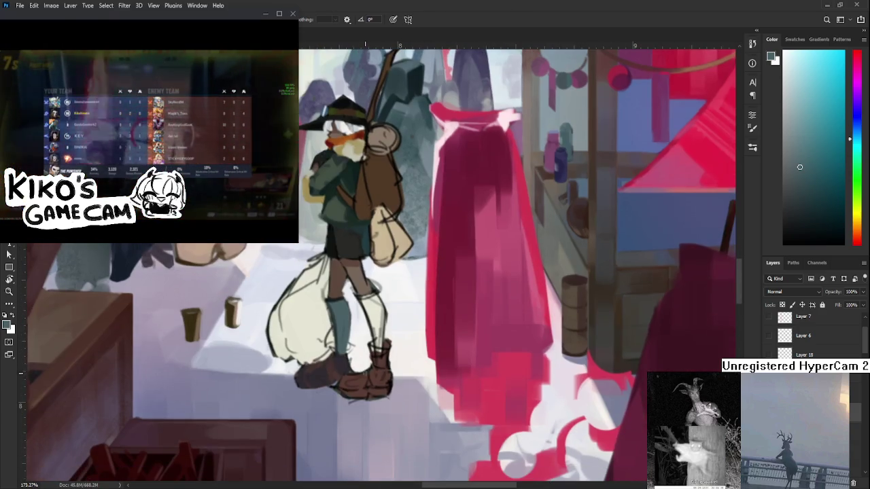
left_click(345, 377, "alt")
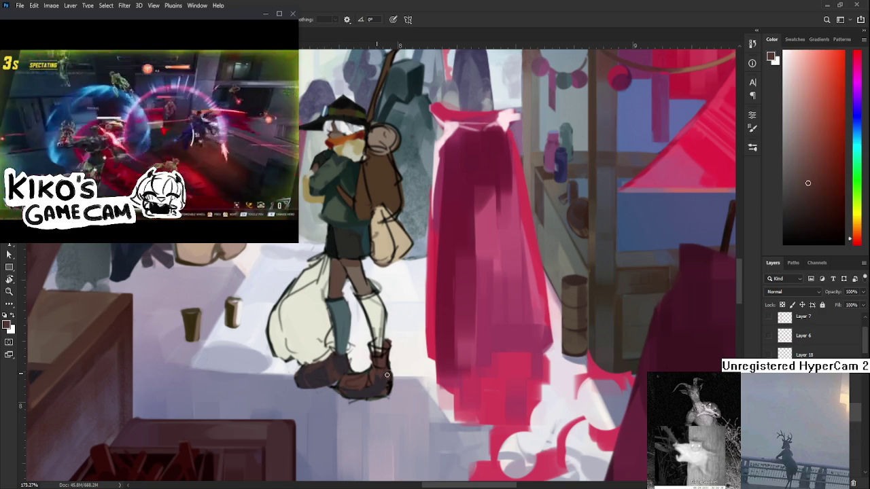
left_click_drag(361, 295, 339, 336)
key("e")
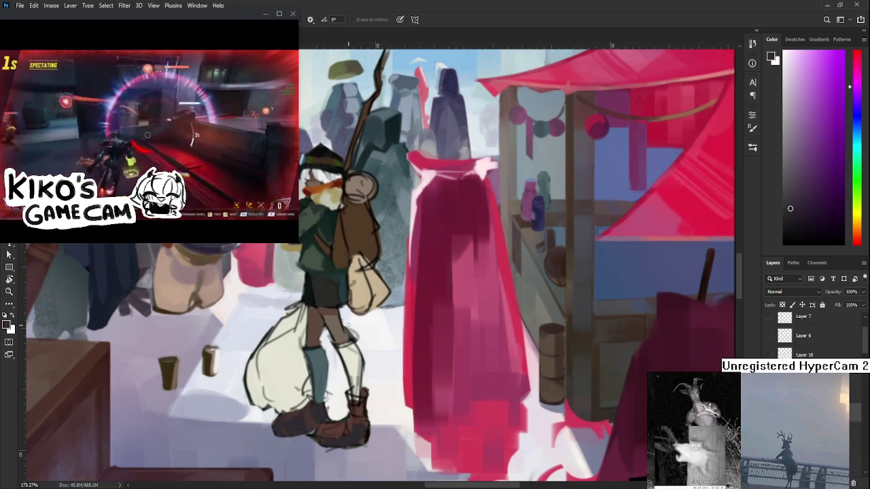
key("b")
left_click(336, 321, "alt")
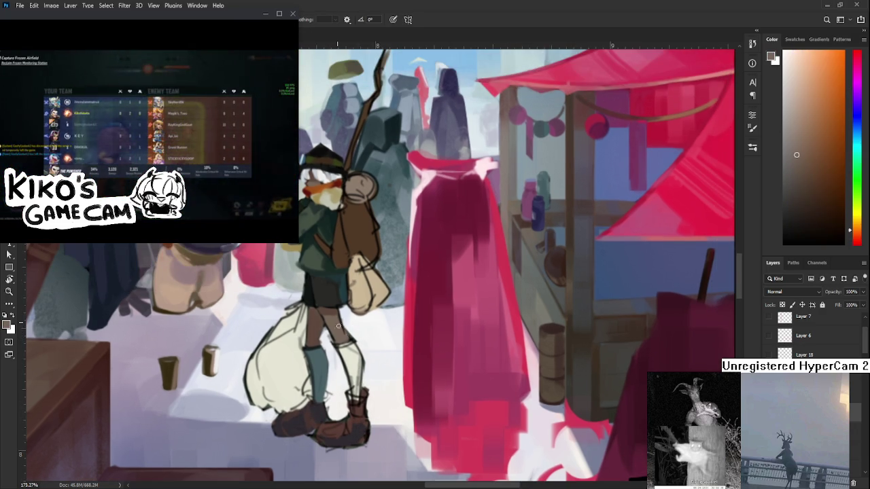
left_click(350, 348, "alt")
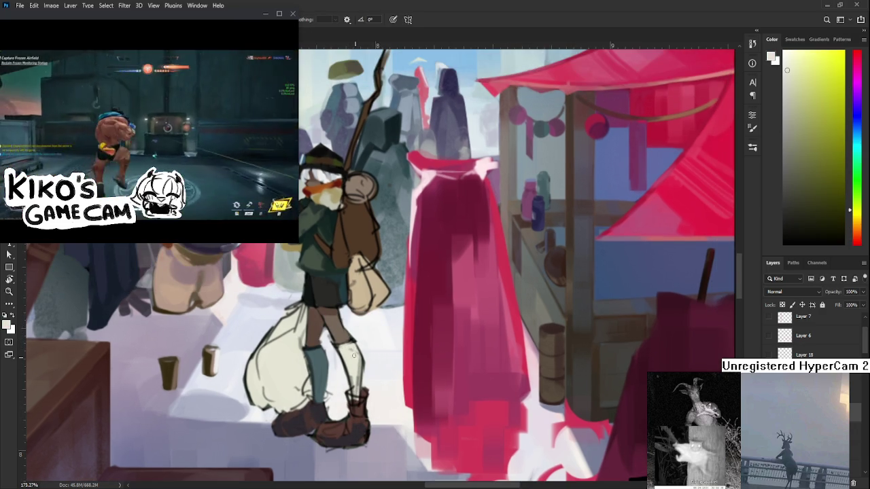
left_click_drag(357, 356, 359, 377)
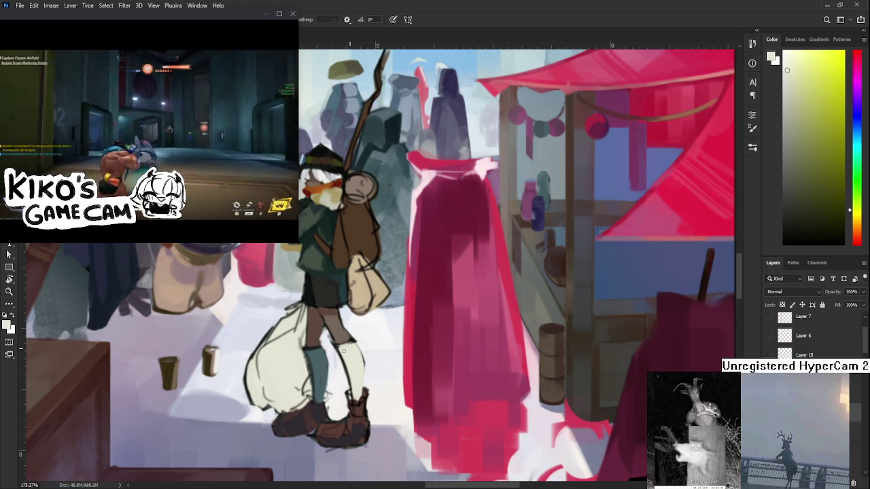
Step: Touch up near the boot and add a cream highlight down the lower leg
key("e")
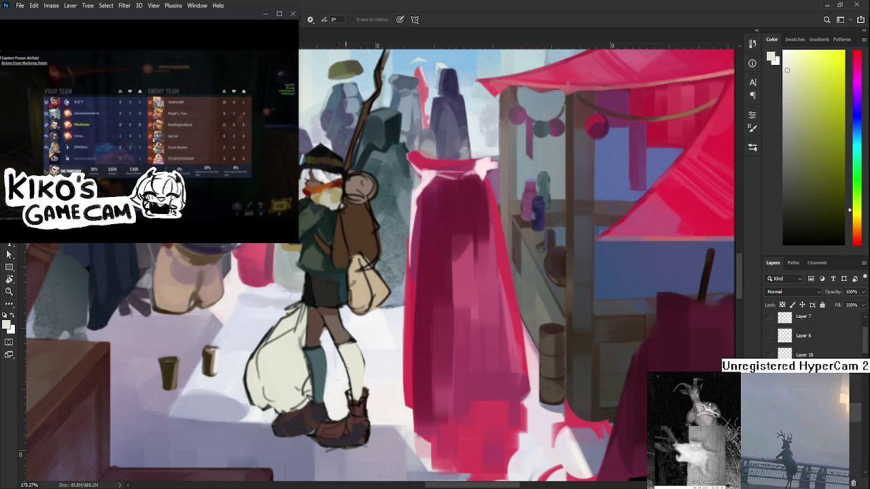
left_click_drag(367, 395, 355, 390)
key("b")
left_click(348, 407, "alt")
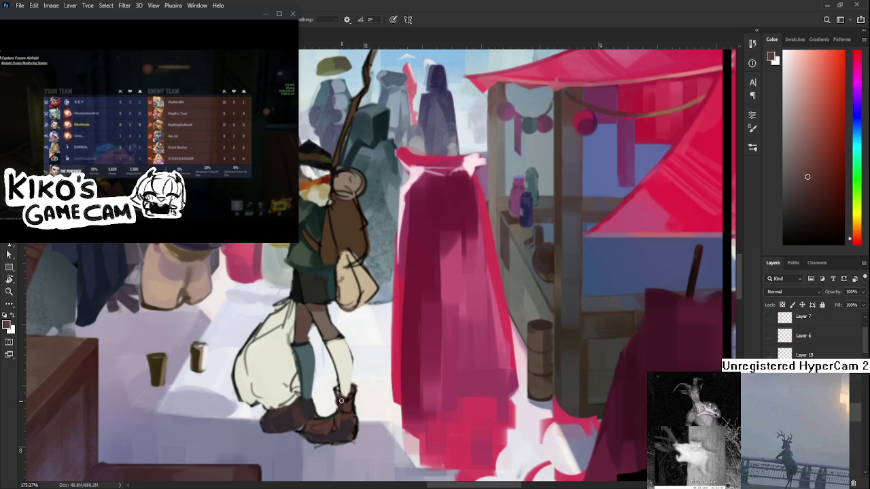
left_click(342, 396, "alt")
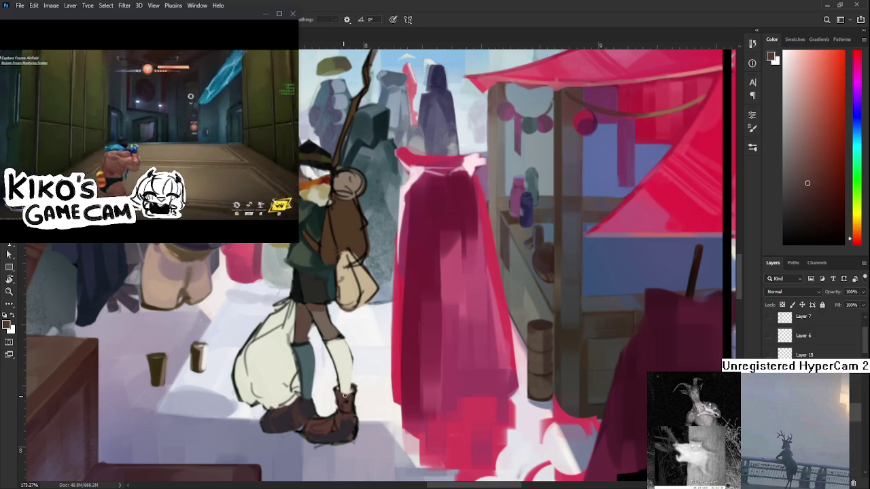
left_click(353, 389, "alt")
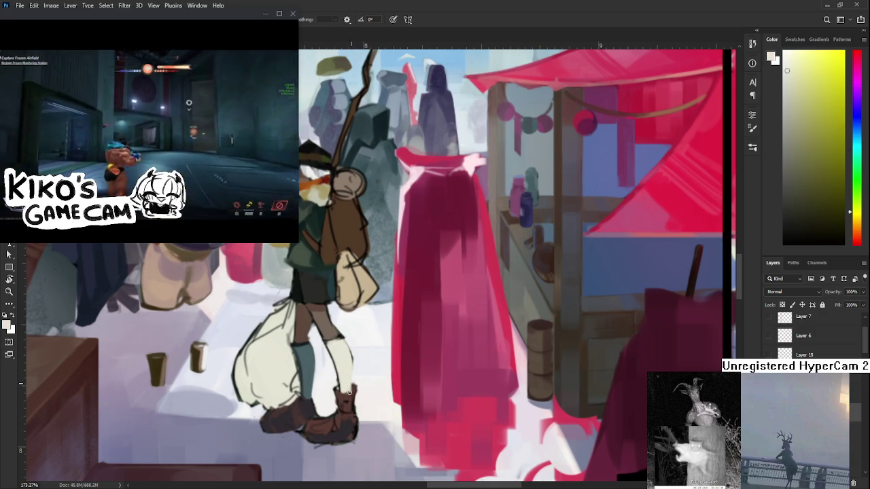
left_click(348, 382, "alt")
left_click_drag(339, 332, 344, 388)
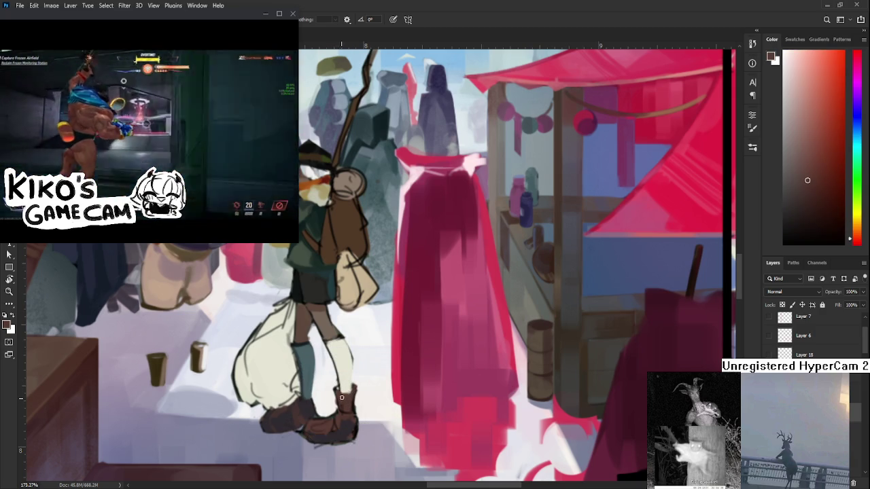
Step: Sample dark browns from the boots to build their shading
left_click(304, 414, "alt")
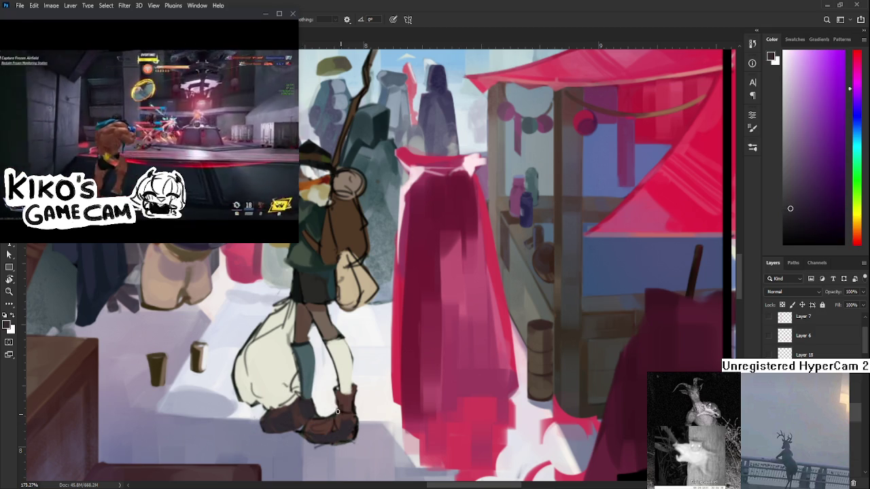
left_click(355, 413, "alt")
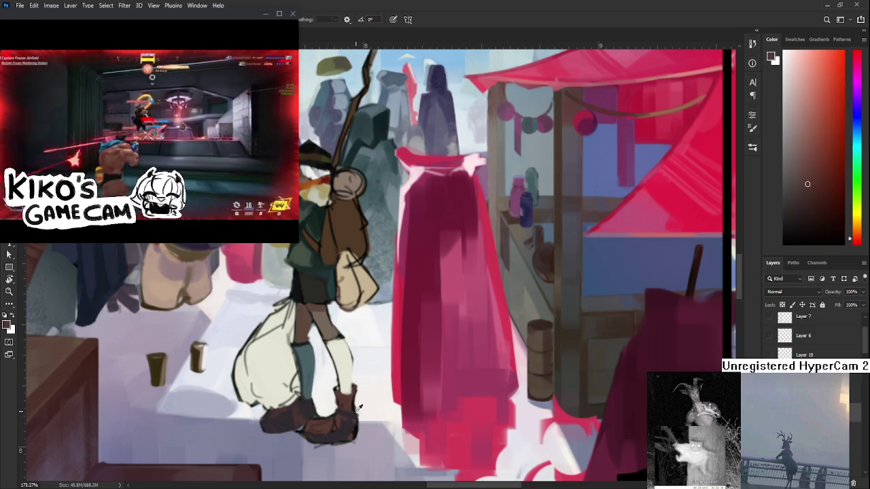
left_click(354, 414, "alt")
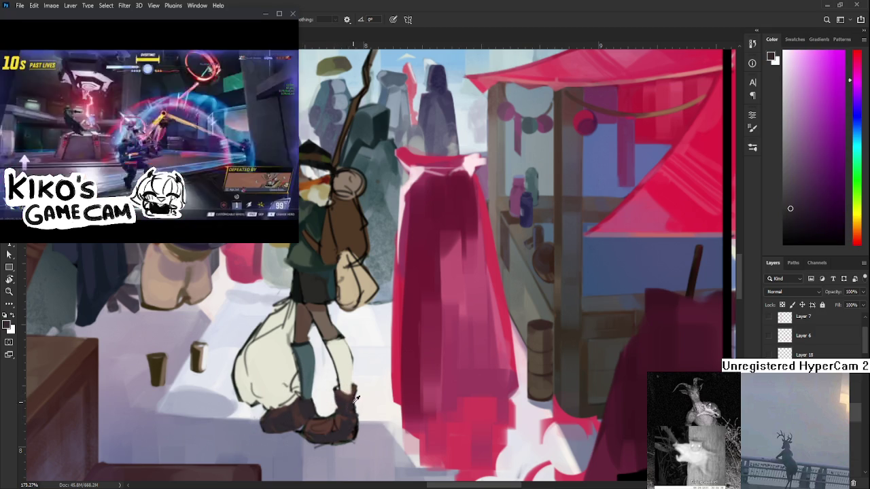
left_click(358, 406, "alt")
left_click(342, 436, "alt")
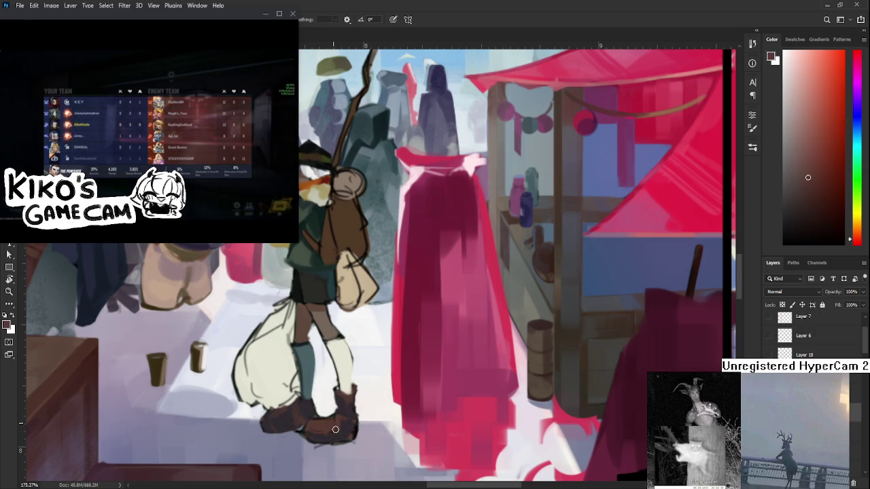
left_click(335, 427, "alt")
left_click(343, 420, "alt")
left_click(359, 250, "alt")
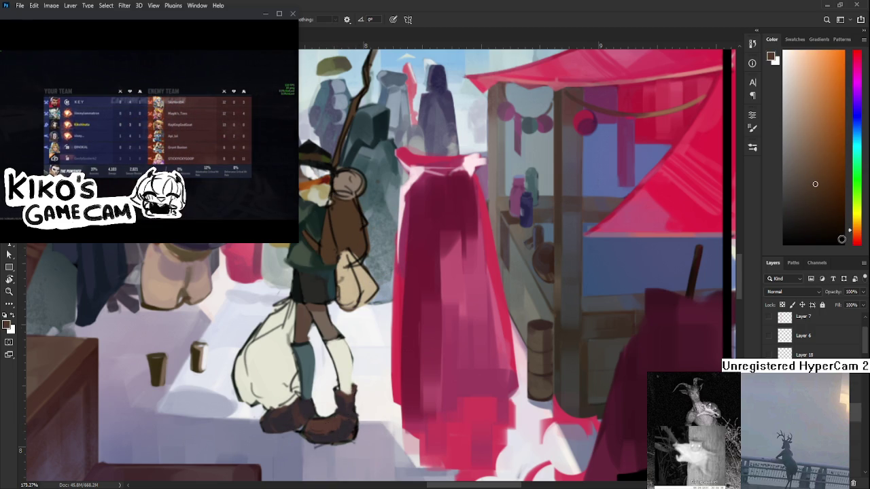
Step: Choose a darker red-brown and rough in shading on the boots with sampled browns
left_click(855, 238)
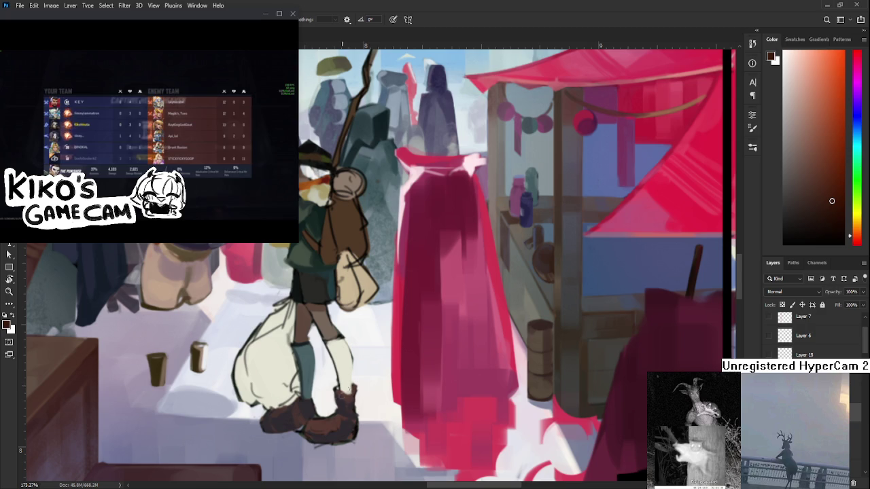
left_click(338, 423, "alt")
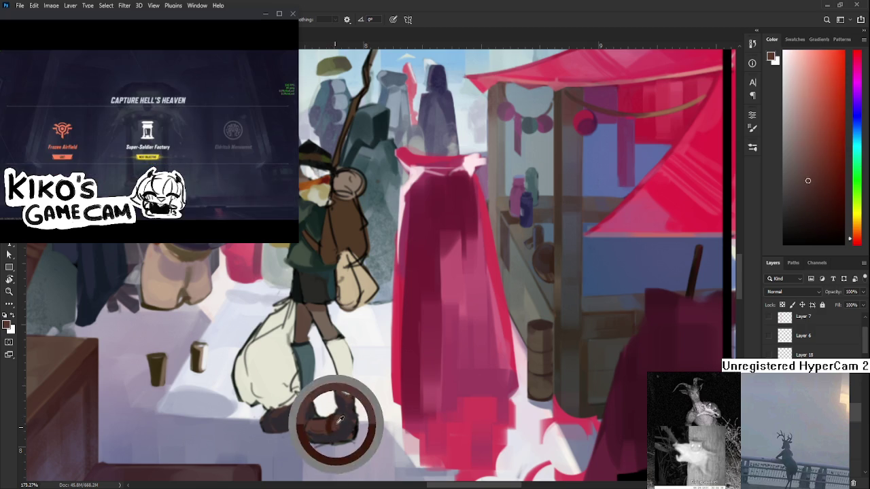
left_click(331, 423, "alt")
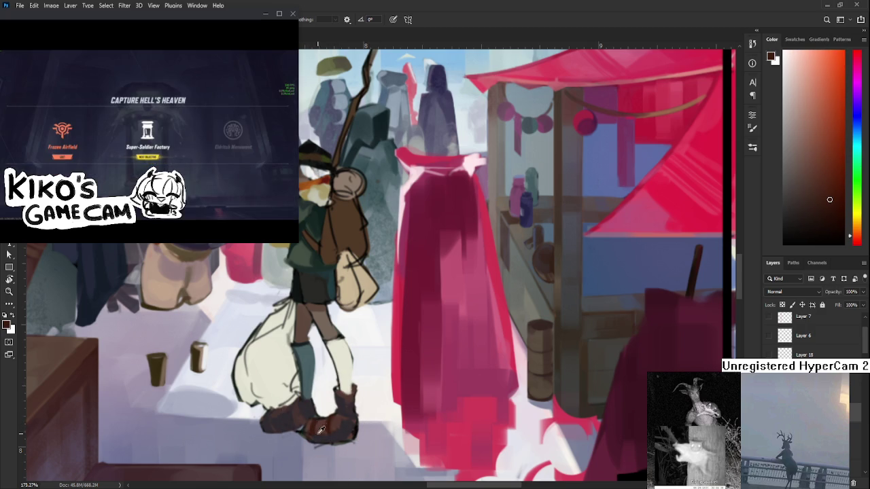
left_click(329, 423, "alt")
left_click(331, 428, "alt")
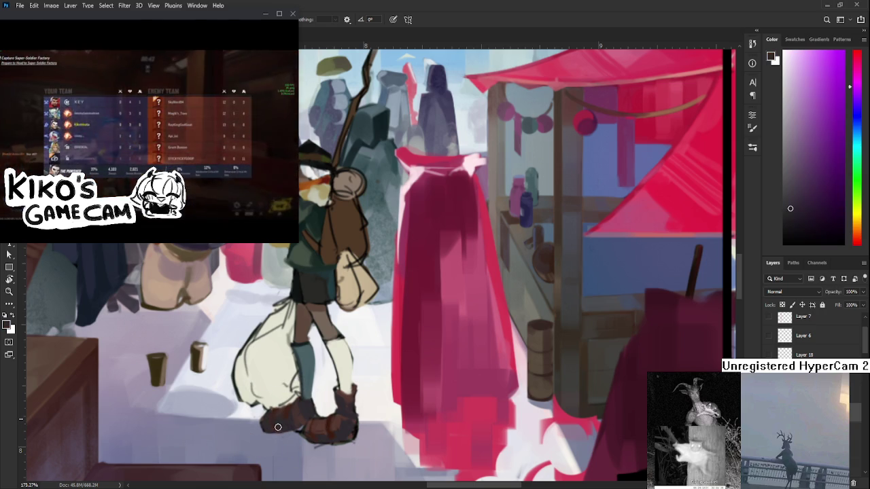
left_click(289, 407, "alt")
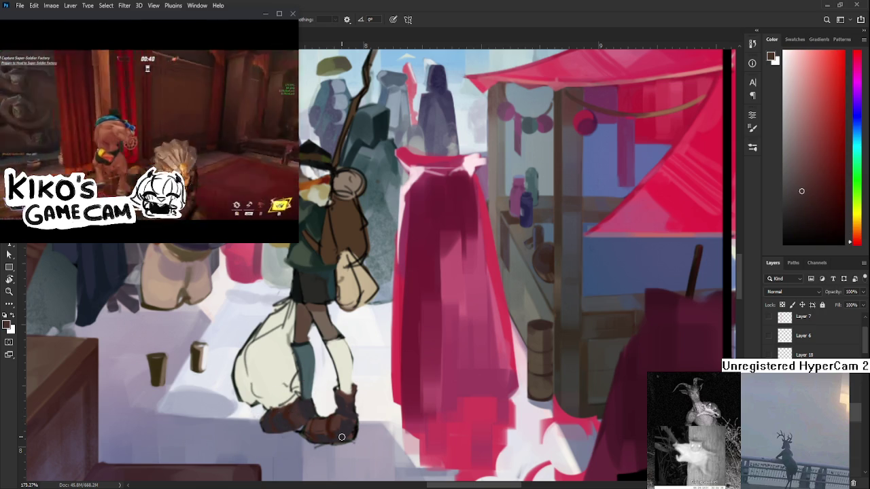
scroll(342, 437, "down", 5)
Step: Erase to History just beneath the right boot's sole to lighten the ground there
scroll(340, 394, "up", 8)
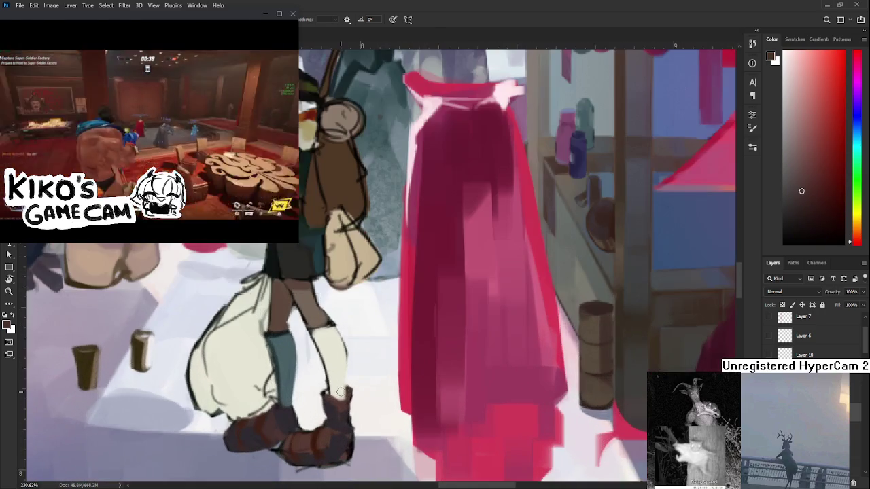
left_click_drag(340, 391, 354, 310)
key("e")
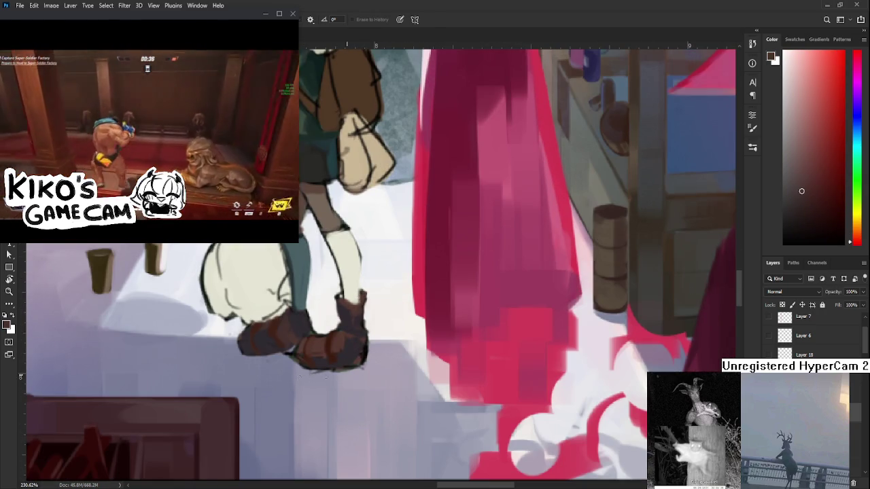
scroll(376, 373, "down", 1)
left_click_drag(315, 349, 365, 344)
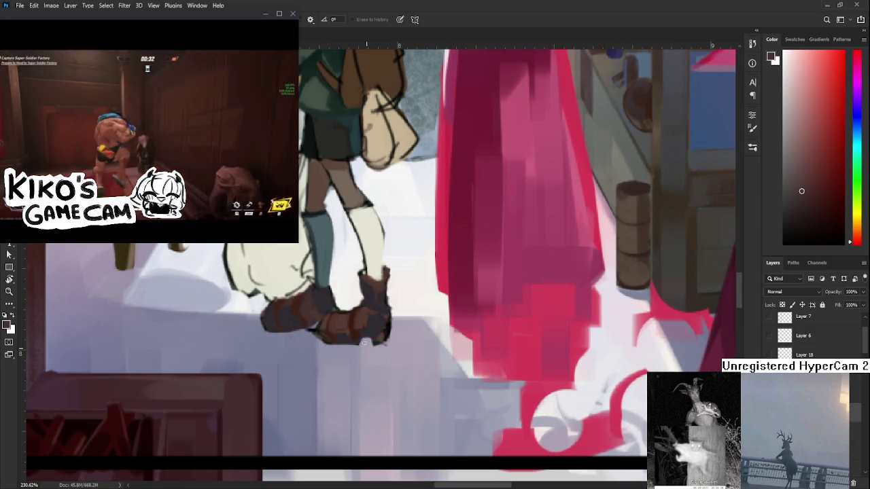
left_click(371, 337, "alt")
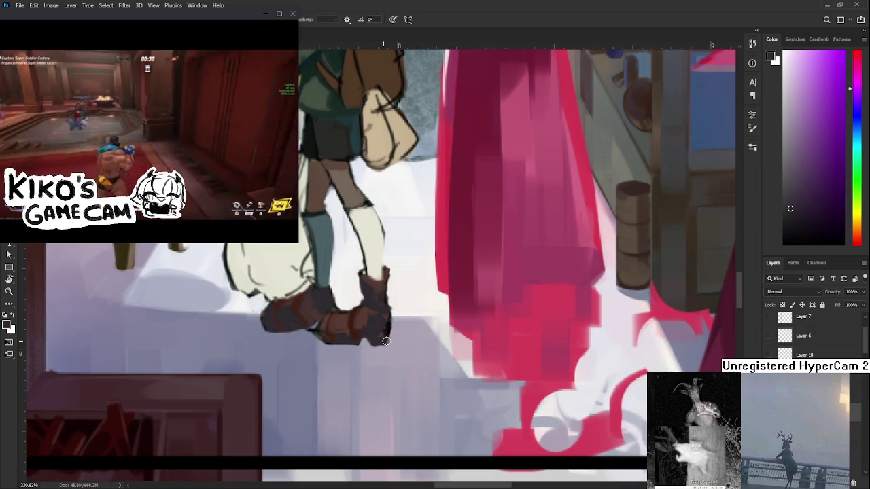
left_click_drag(373, 348, 391, 343)
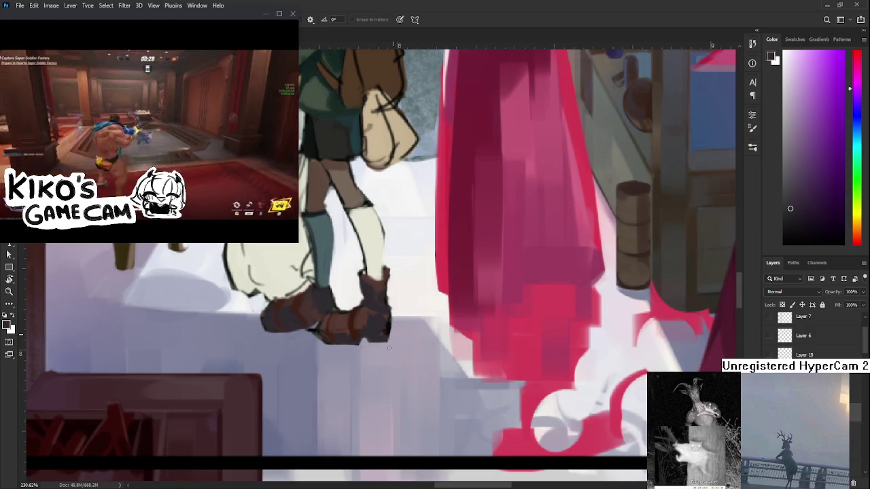
left_click_drag(392, 323, 413, 423)
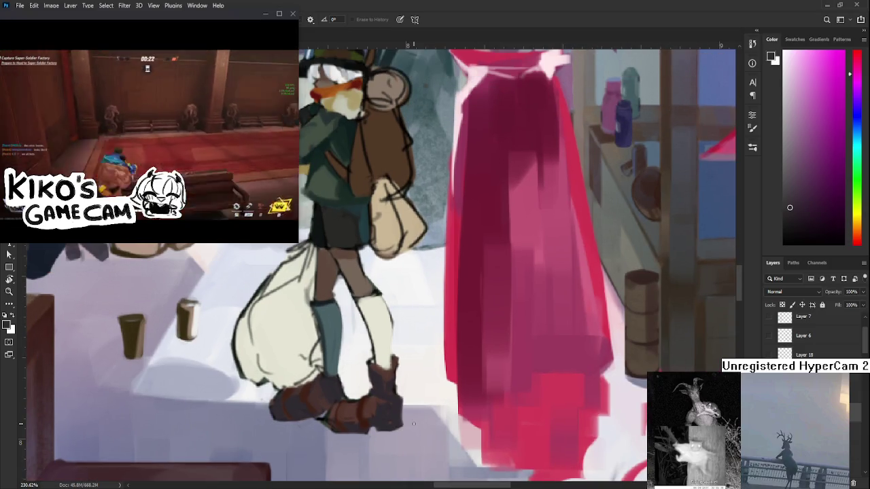
scroll(414, 424, "down", 3)
Step: Check the whole scene, then recentre on the character and sample cream with the Brush
scroll(421, 380, "down", 3)
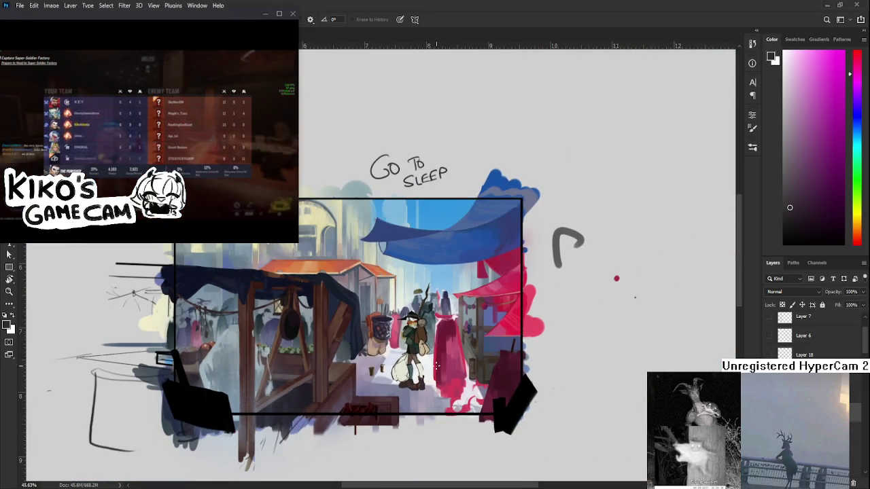
scroll(438, 336, "up", 3)
scroll(437, 335, "up", 2)
scroll(394, 367, "up", 2)
left_click_drag(408, 326, 348, 260)
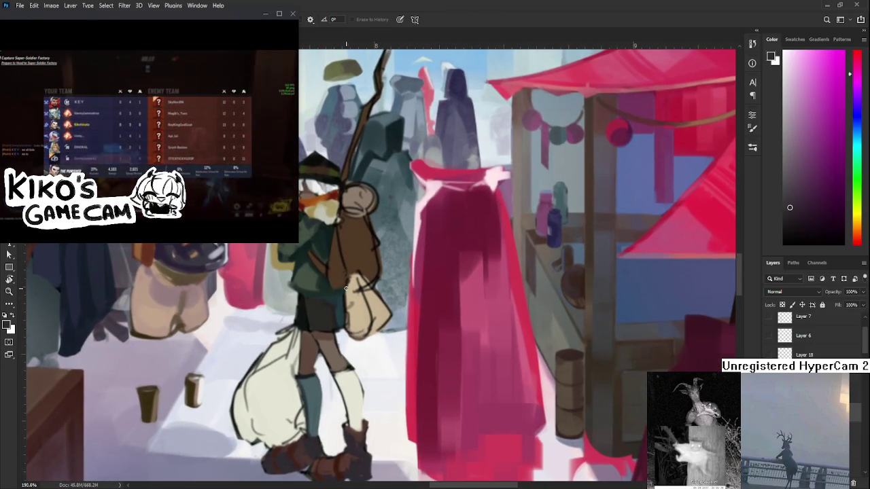
key("b")
left_click(353, 389, "alt")
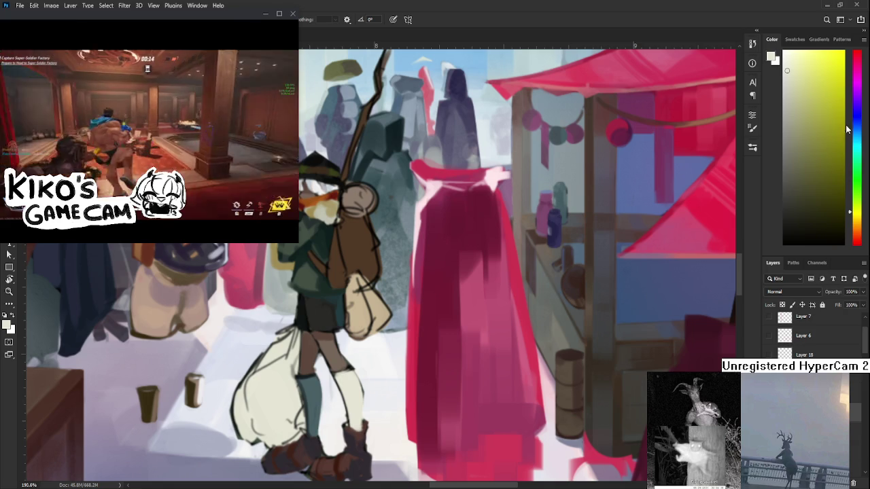
Step: Shift the Color panel hue toward orange and settle on a tan sampled from the leg
left_click_drag(857, 213, 857, 228)
left_click(804, 110)
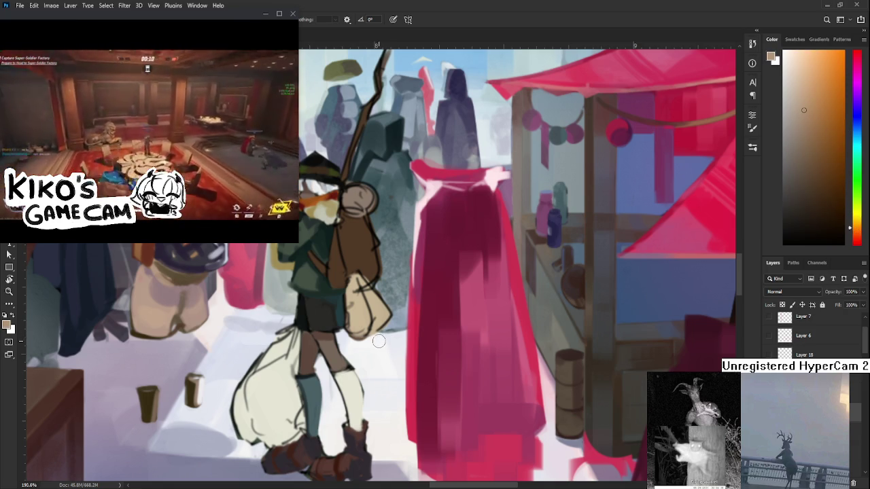
left_click(361, 396, "alt")
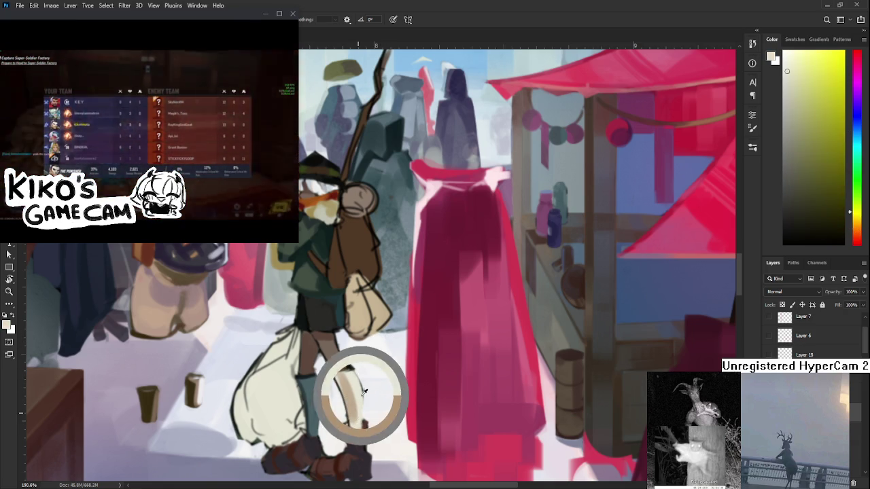
left_click(361, 423, "alt")
left_click(342, 378, "alt")
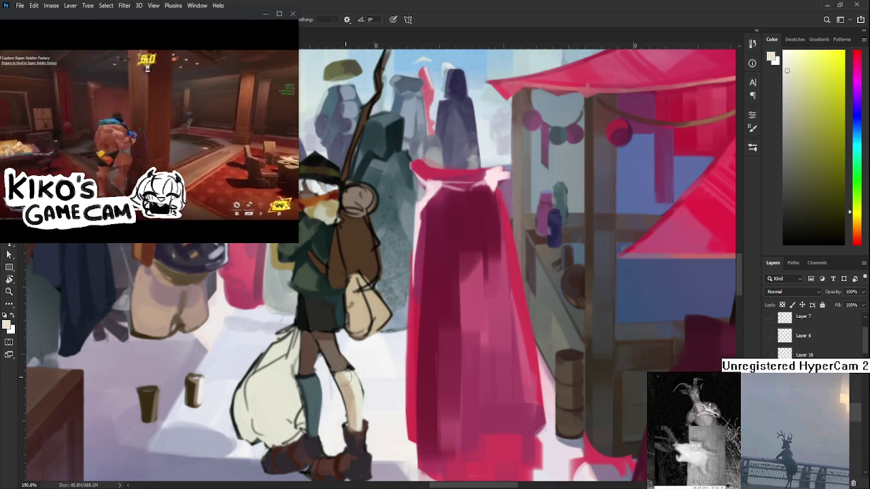
left_click(355, 398, "alt")
left_click_drag(378, 367, 393, 384)
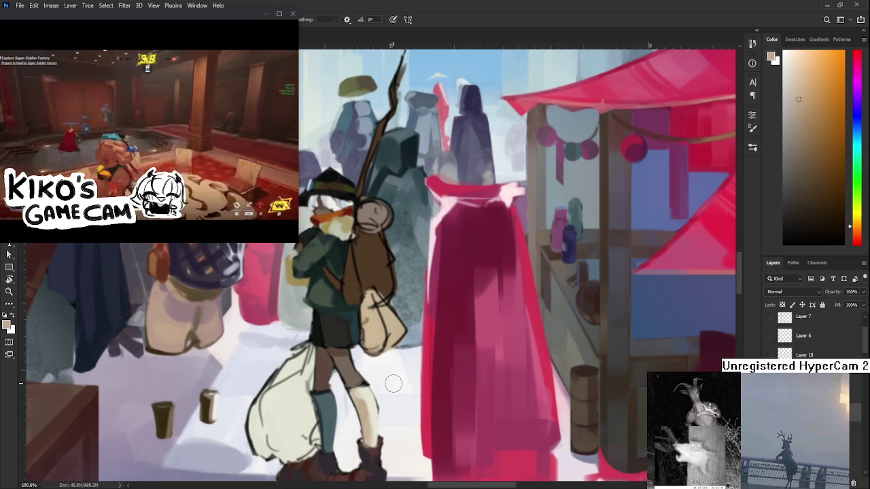
Step: Pick a reddish-brown paint colour for the backpack from its browns and a red-shifted hue
scroll(367, 364, "down", 3)
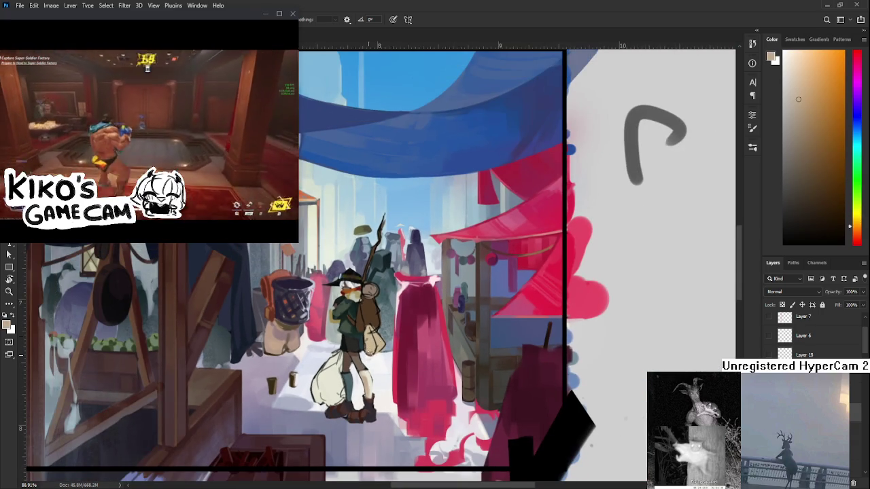
scroll(371, 307, "up", 2)
scroll(368, 305, "up", 2)
scroll(366, 304, "up", 1)
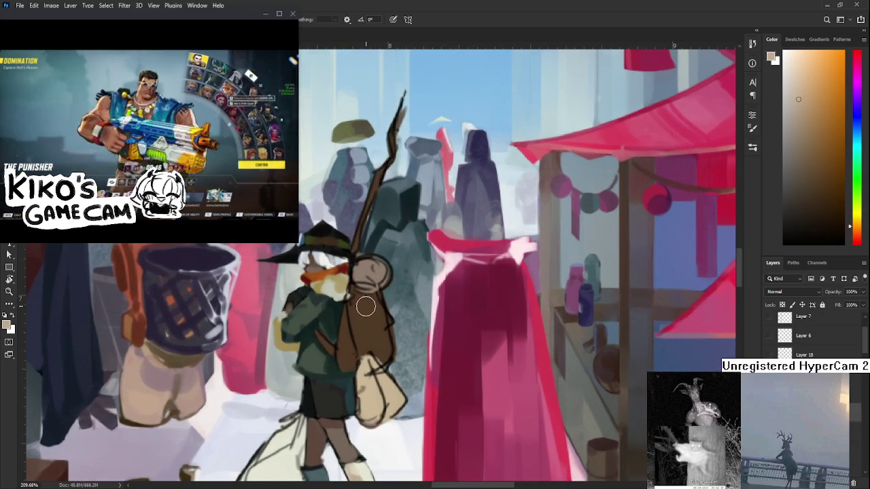
left_click(815, 184)
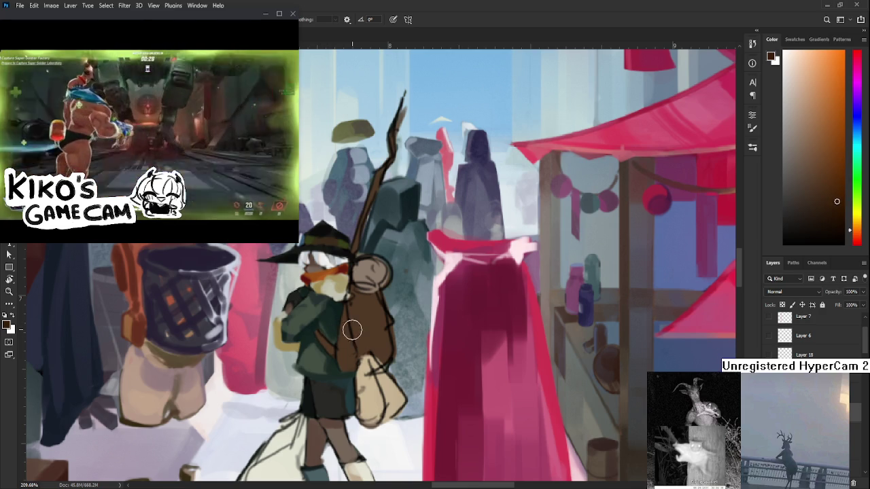
left_click(351, 359, "alt")
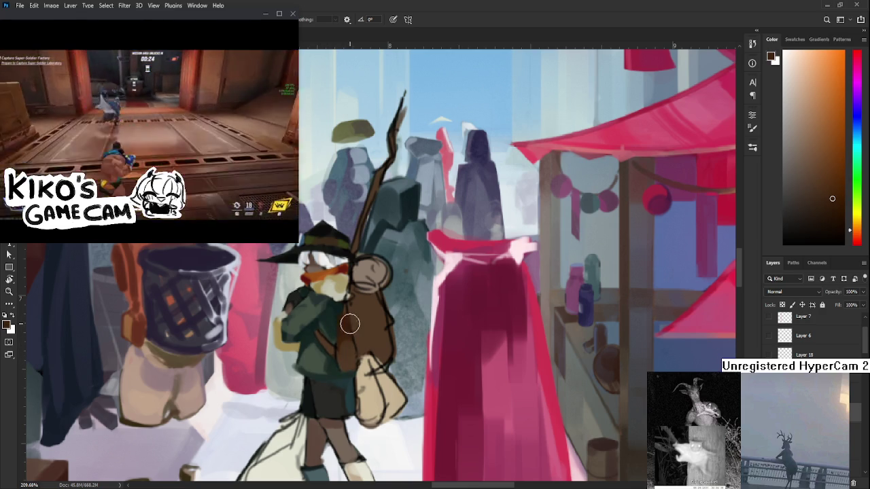
left_click(359, 310, "alt")
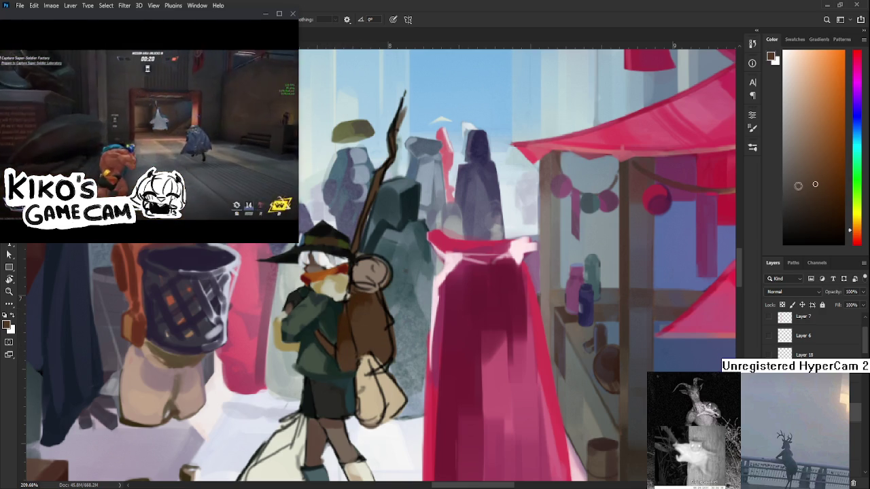
left_click(856, 236)
left_click_drag(858, 238, 857, 240)
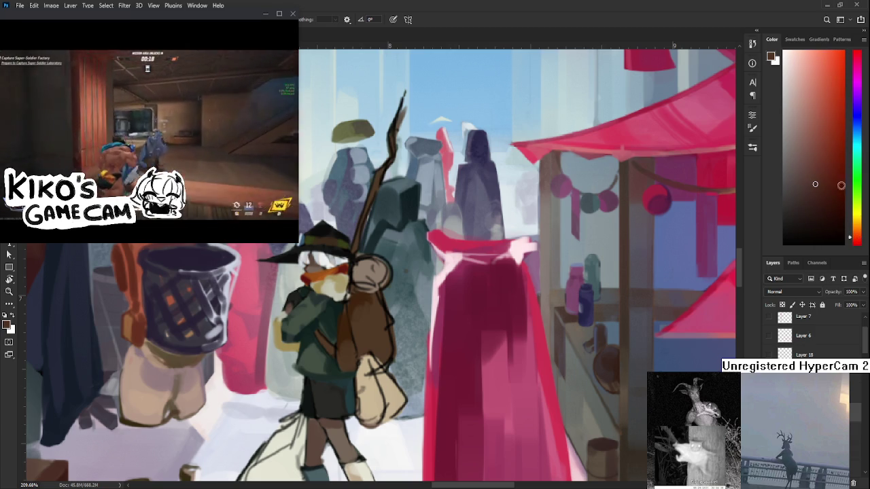
left_click(835, 142)
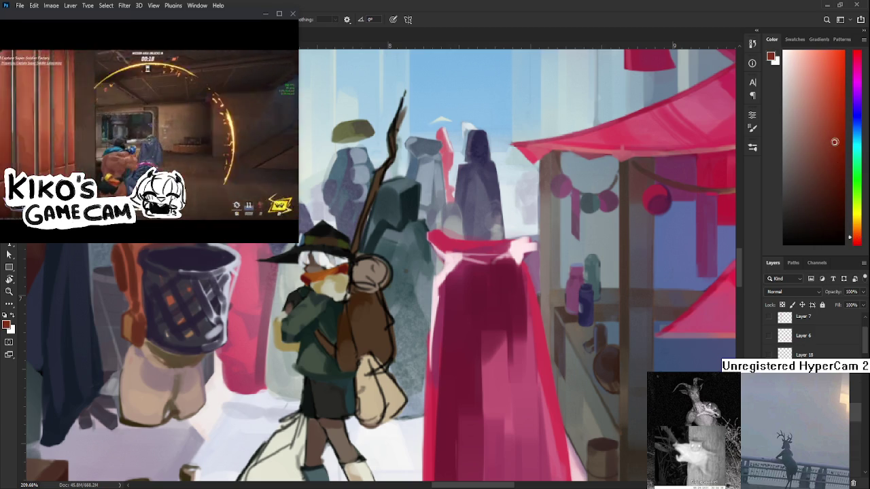
left_click(356, 307, "alt")
Step: Paint the backpack and its side in red-brown sampled from the pack and cloak
left_click(361, 311, "alt")
left_click(380, 316, "alt")
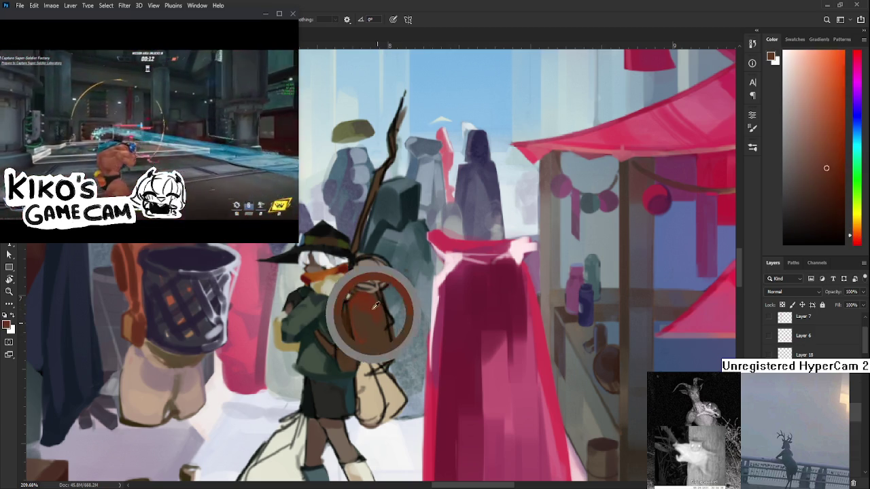
left_click(436, 387, "alt")
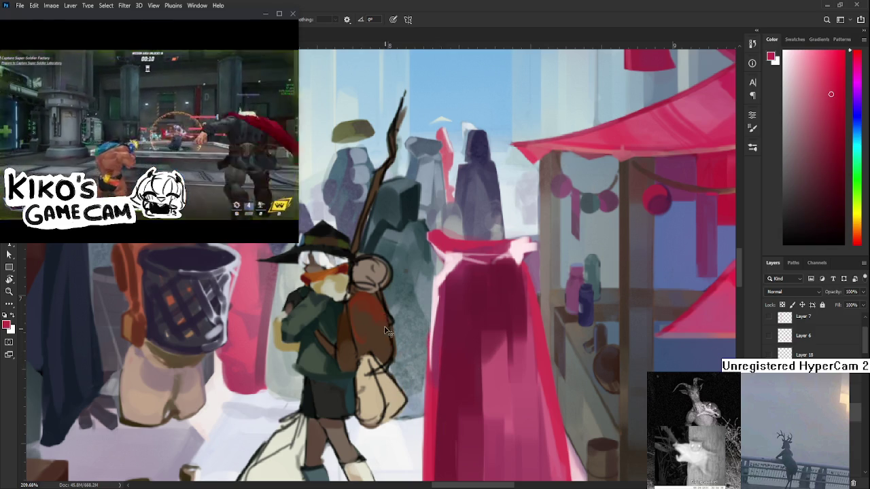
left_click(371, 333, "alt")
left_click(378, 334, "alt")
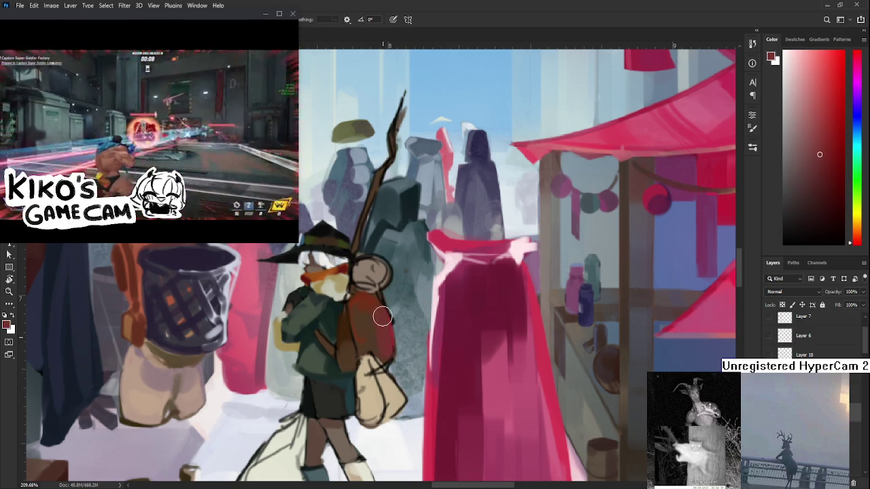
left_click(377, 333, "alt")
left_click(365, 333, "alt")
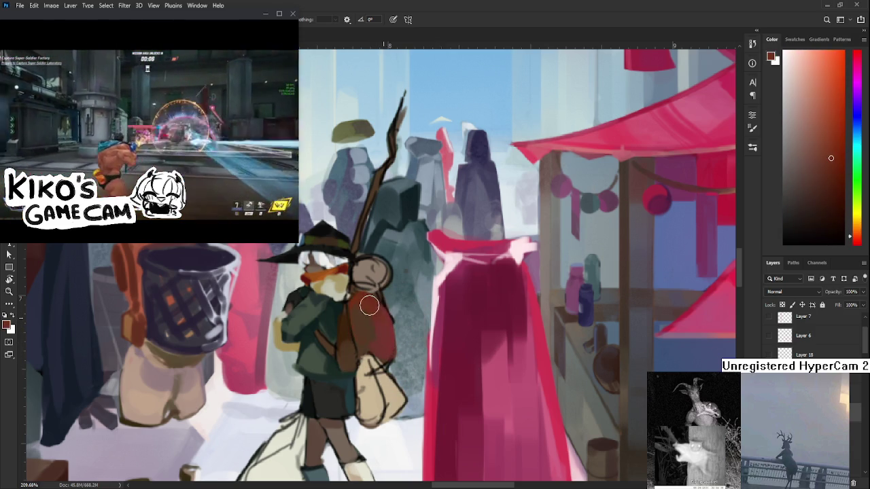
Step: Fill the bedroll on top of the pack with a light pinkish tan
left_click(372, 310, "alt")
left_click(366, 269, "alt")
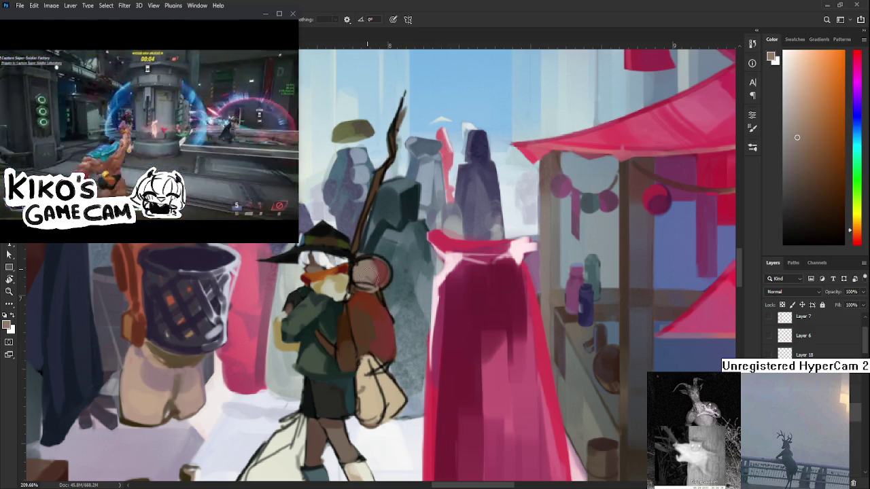
left_click(374, 268, "alt")
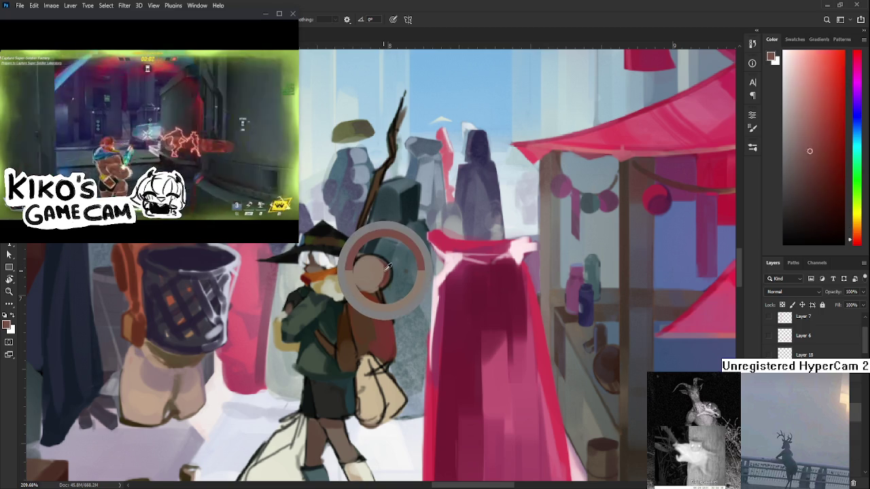
left_click(370, 271, "alt")
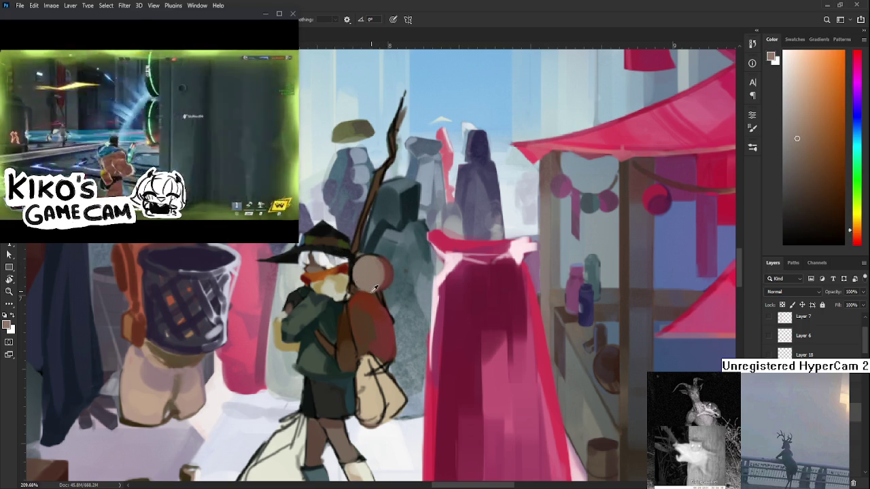
left_click(359, 320, "alt")
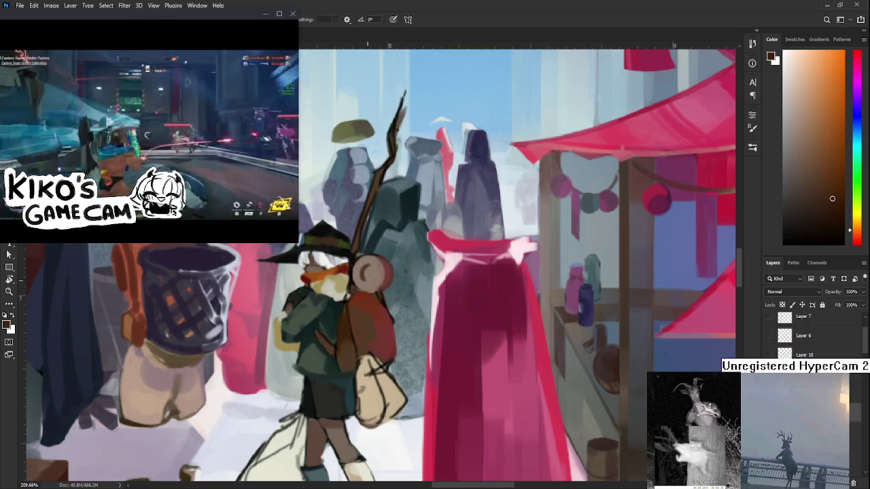
Step: Paint the spiral roll and curved beige strokes on the bedroll's end
left_click(367, 272, "alt")
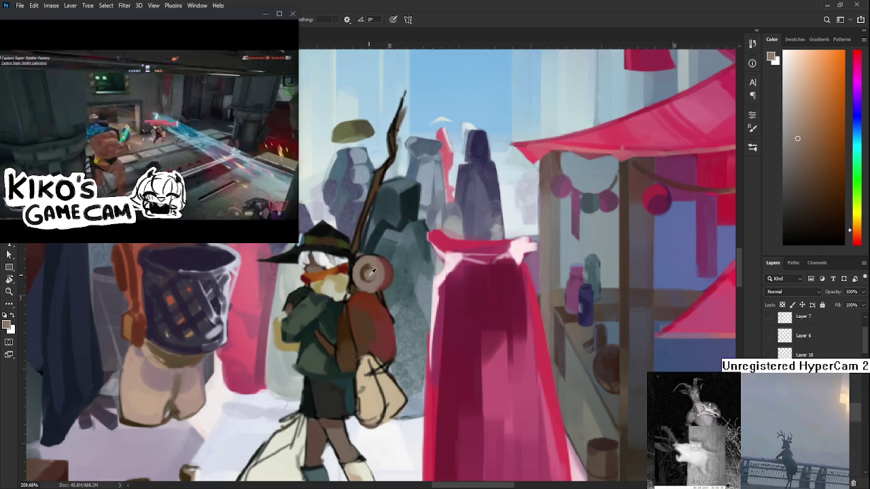
left_click(365, 276, "alt")
left_click(367, 270, "alt")
left_click(367, 271, "alt")
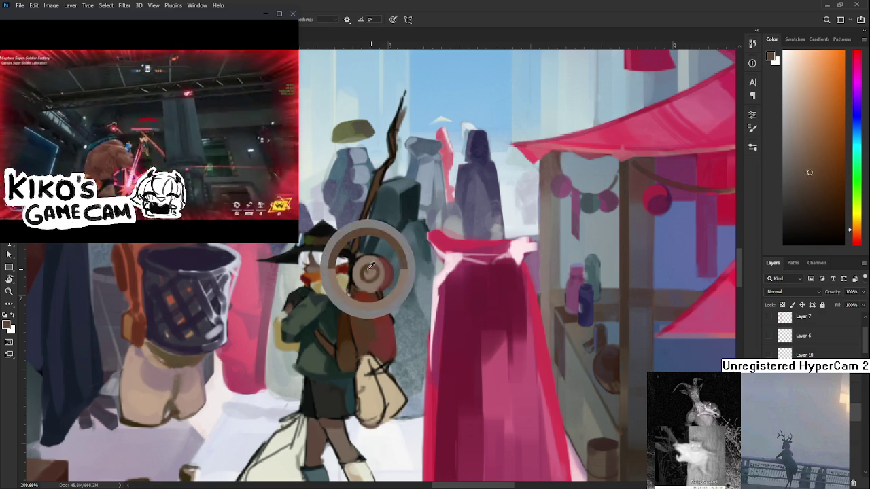
left_click(371, 259, "alt")
left_click_drag(373, 257, 378, 279)
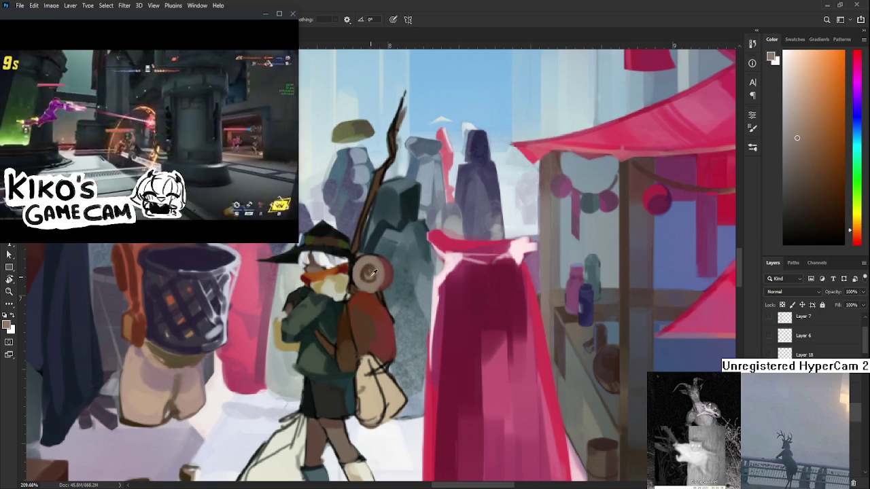
left_click(364, 271, "alt")
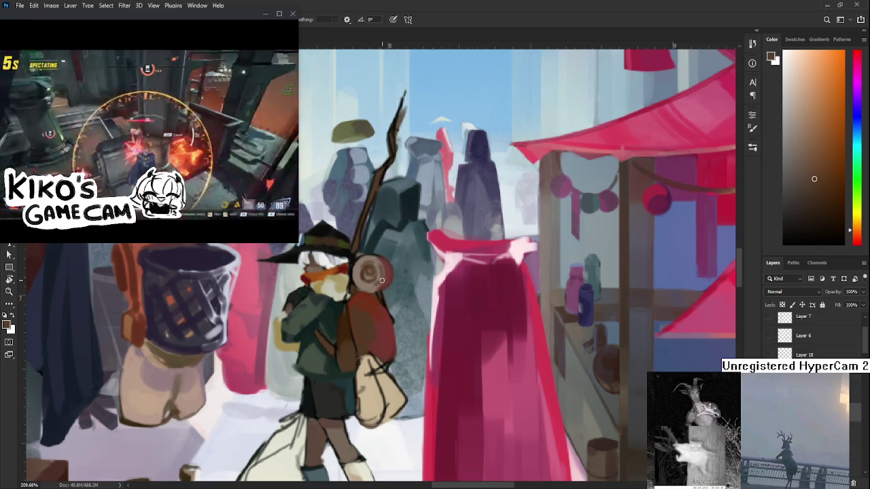
left_click(359, 281, "alt")
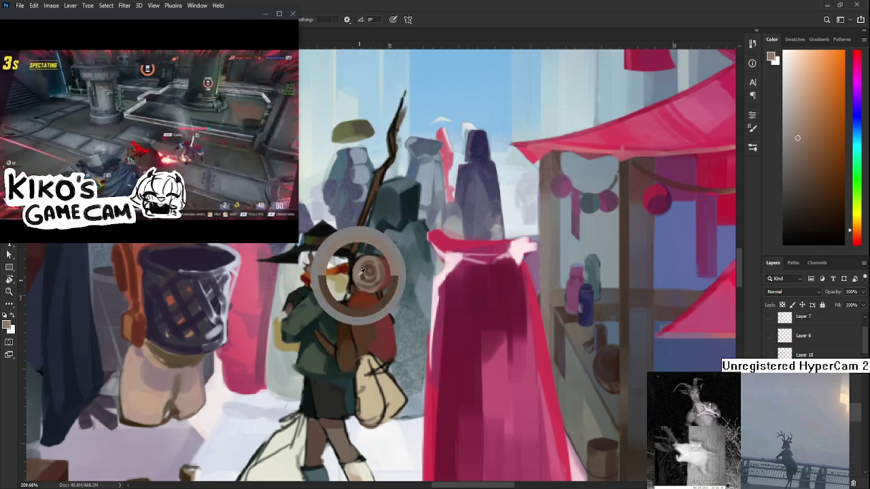
Step: Shift the hue to red and sample orange-brown and red-brown from the shoulder strap
scroll(354, 286, "down", 1)
left_click(349, 289, "alt")
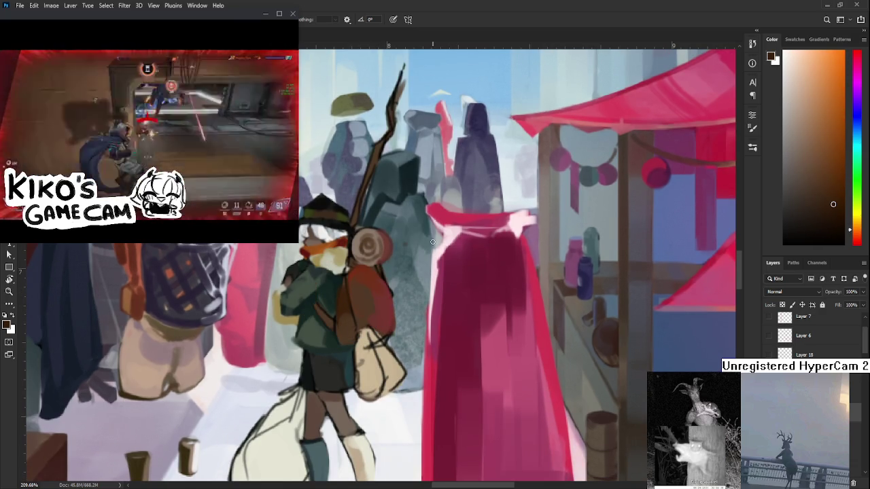
left_click(854, 243)
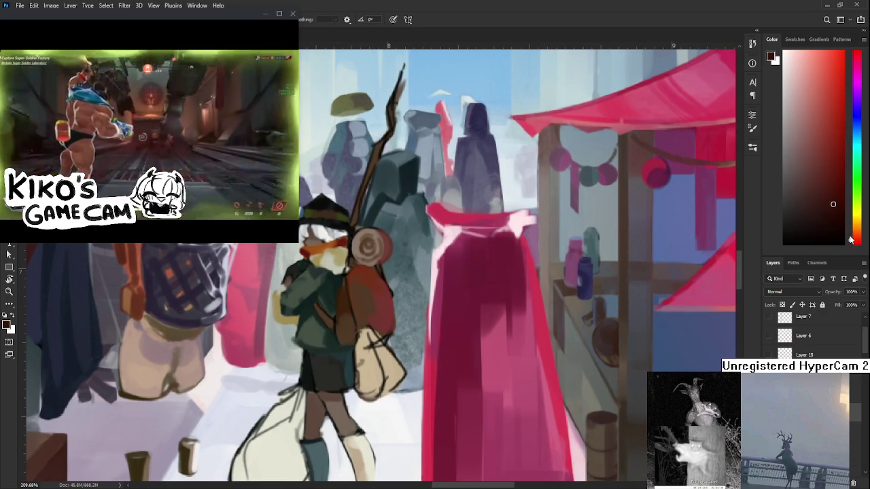
mouse_move(373, 317)
left_mouse_down()
mouse_move(339, 334)
mouse_move(314, 312)
left_mouse_up()
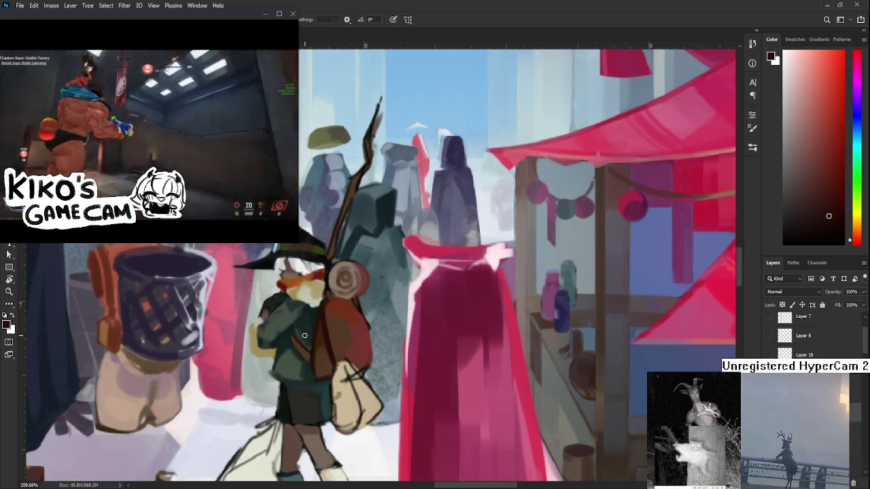
left_click(309, 346, "alt")
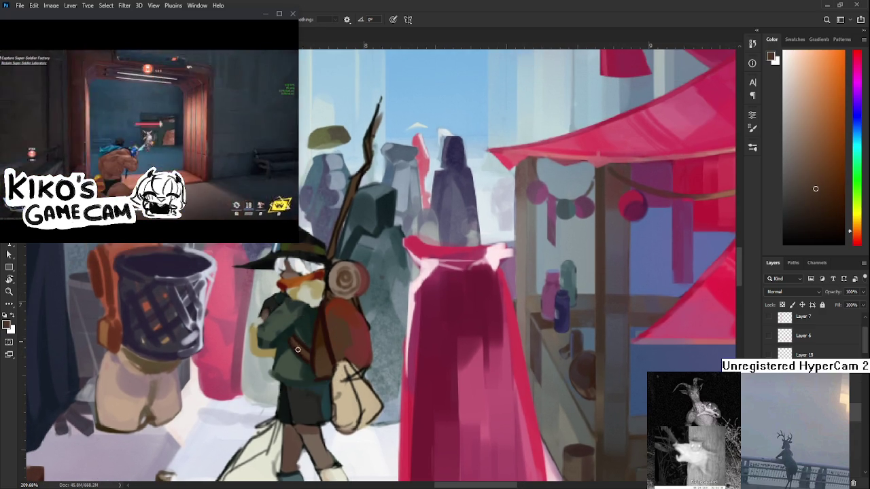
left_click_drag(309, 346, 311, 353)
left_click(299, 348, "alt")
left_click(298, 346, "alt")
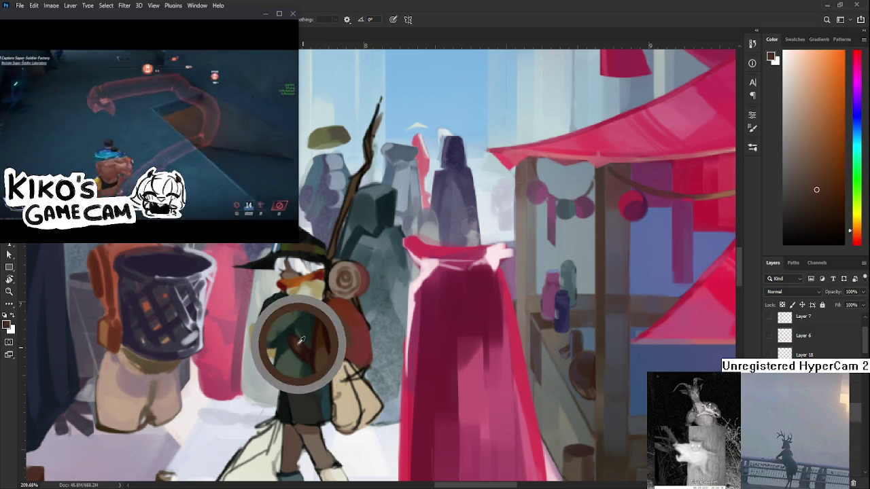
Step: Paint deeper maroon-brown shading across the red backpack
left_click_drag(332, 337, 321, 333)
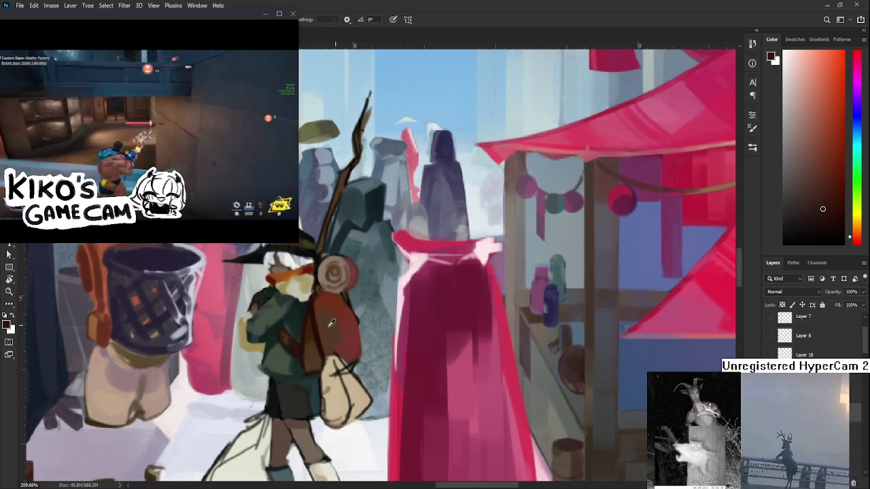
left_click(314, 322, "alt")
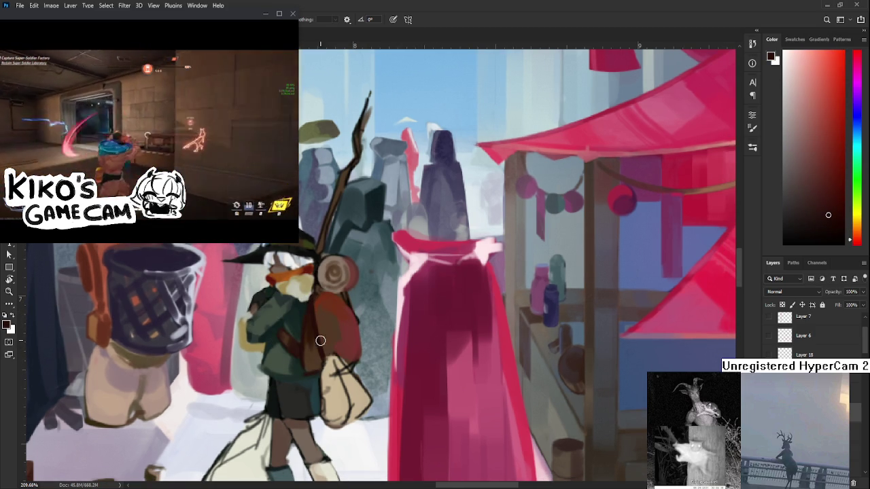
left_click(310, 318, "alt")
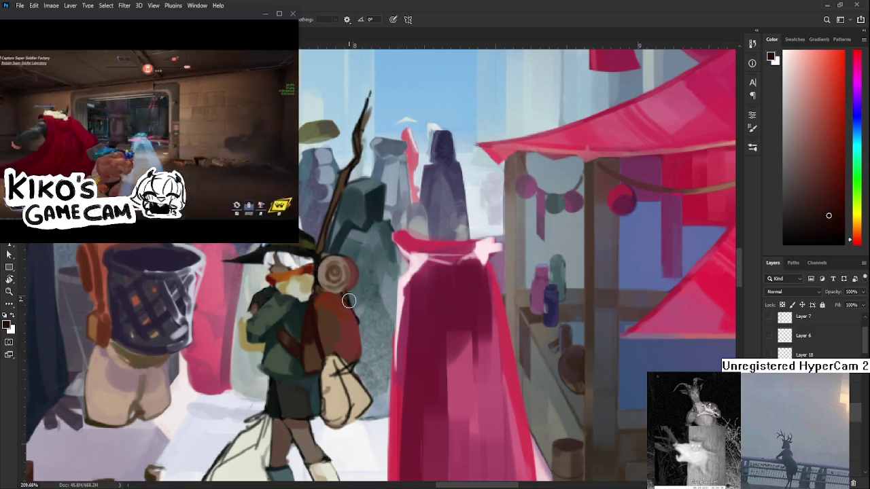
left_click(329, 298, "alt")
left_click(337, 308, "alt")
left_click(343, 346, "alt")
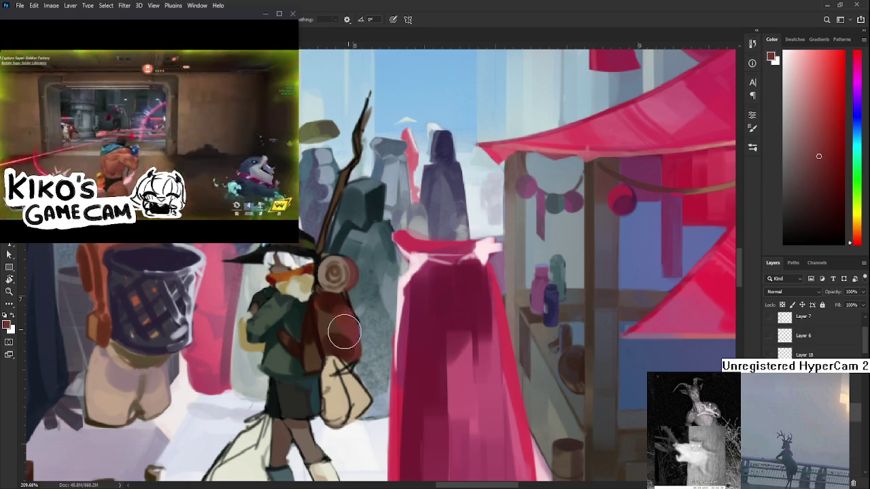
left_click(337, 321, "alt")
left_click(349, 335, "alt")
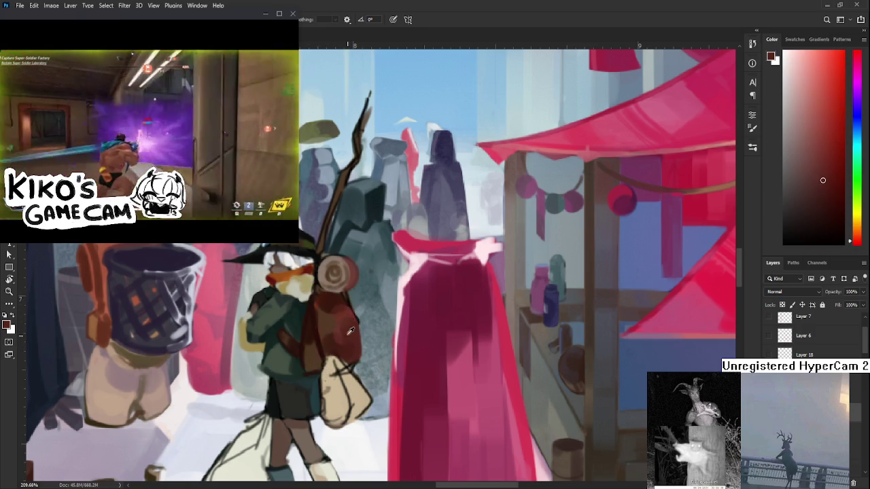
left_click(344, 314, "alt")
left_click(332, 302, "alt")
mouse_move(360, 363)
left_mouse_down()
mouse_move(375, 315)
mouse_move(350, 271)
left_mouse_up()
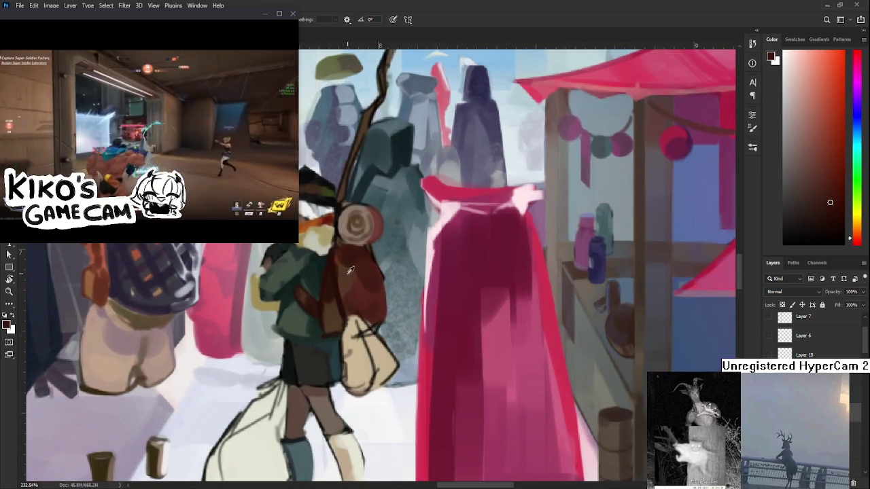
Step: Fill the tan hip bag under the arm with tans sampled from the bag
left_click(313, 250, "alt")
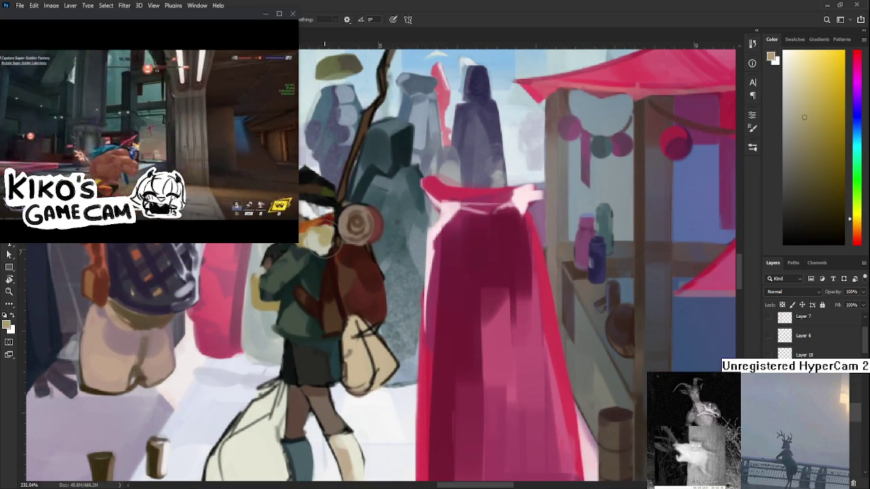
left_click(354, 381, "alt")
left_click(365, 343, "alt")
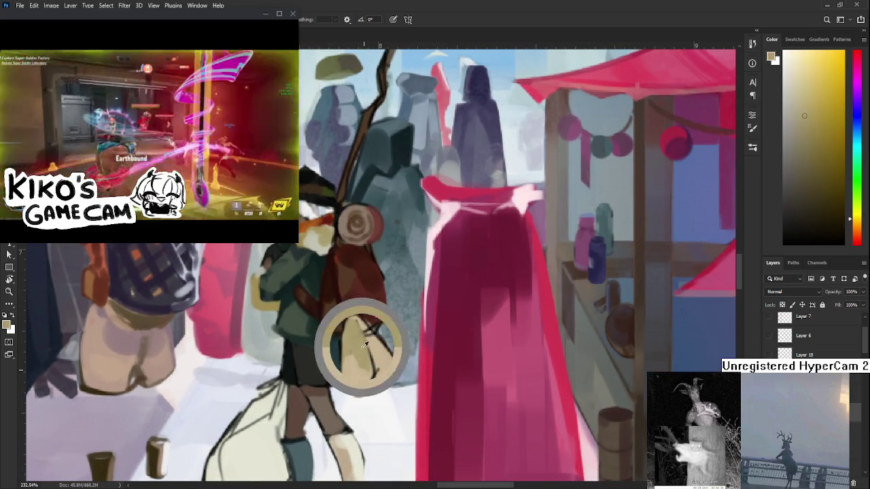
left_click(354, 376, "alt")
left_click(365, 354, "alt")
left_click_drag(370, 381, 374, 338)
Step: Add darker shading strokes to the tan bag
left_click(386, 353, "alt")
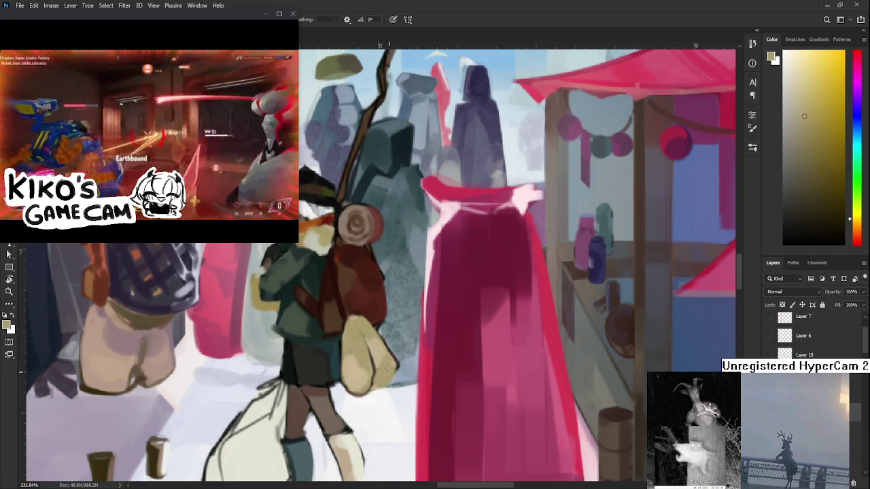
left_click(383, 379, "alt")
left_click(382, 354, "alt")
left_click(378, 349, "alt")
left_click(365, 322, "alt")
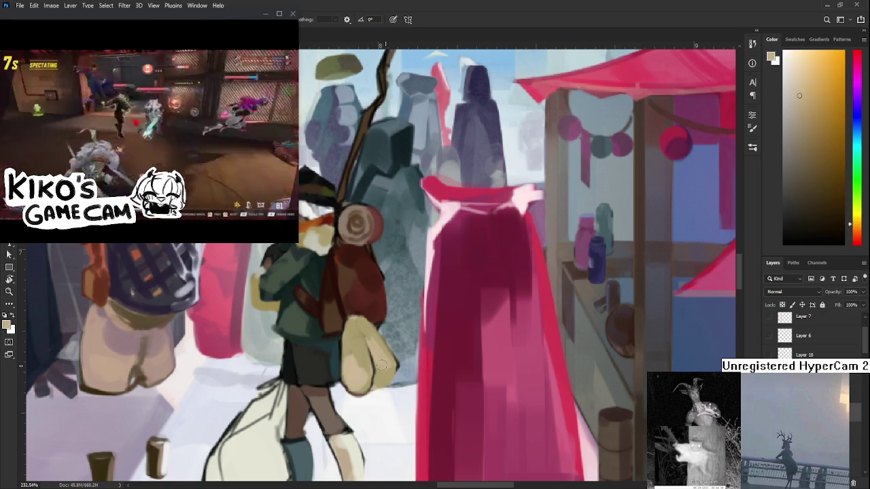
left_click(382, 365, "alt")
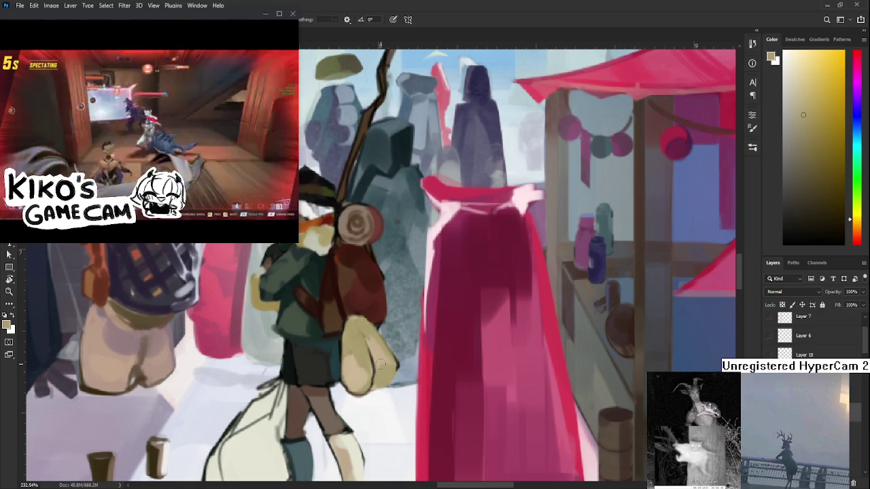
Step: Pick an orange-brown shade, add more tan to the bag, then sample the cape's crimson
left_click(856, 231)
left_click(829, 168)
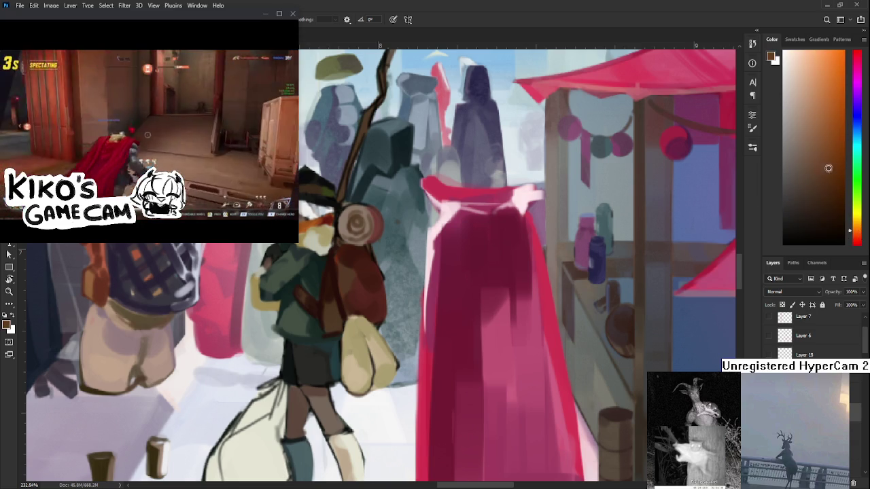
left_click(355, 338, "alt")
left_click(365, 333, "alt")
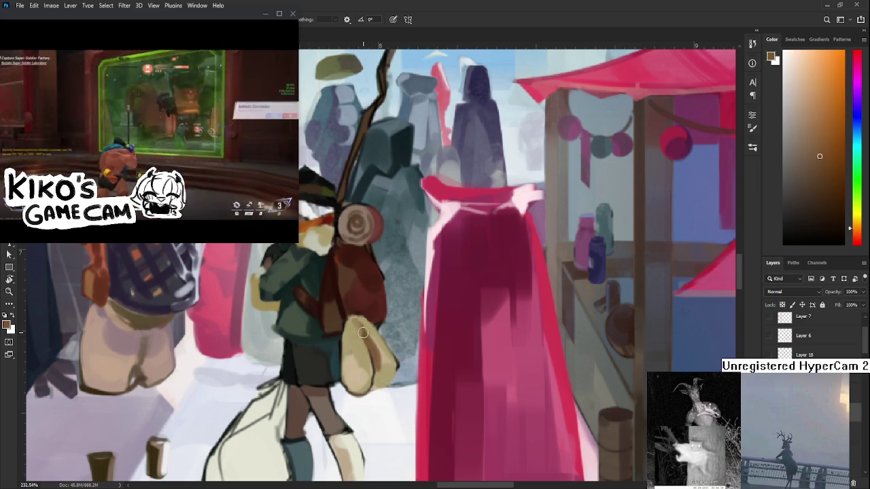
left_click(367, 319, "alt")
left_click(430, 350, "alt")
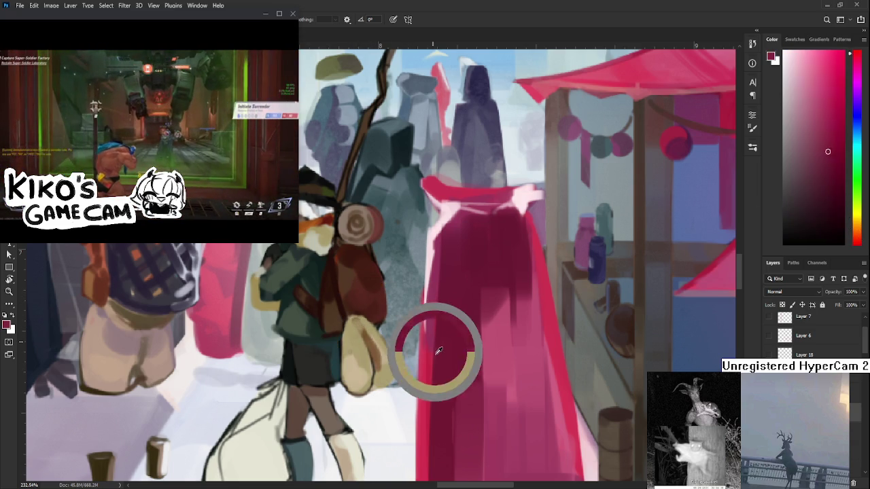
left_click(367, 333, "alt")
left_click(373, 336, "alt")
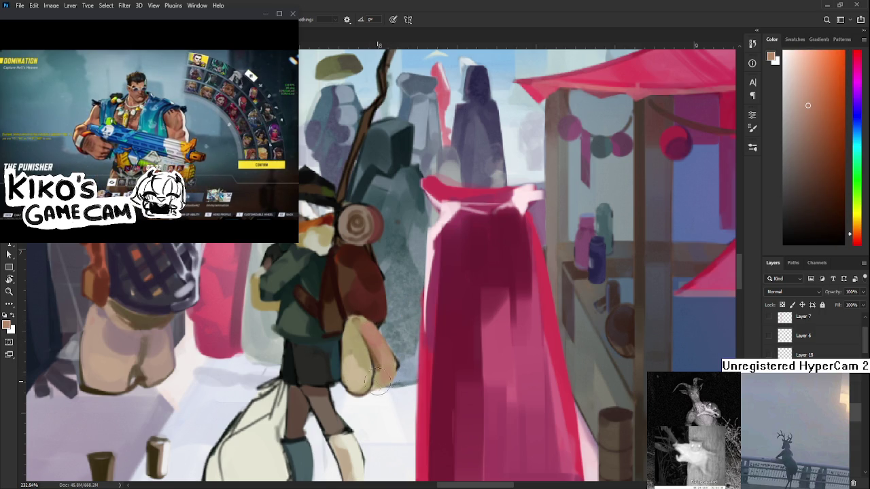
left_click(353, 364, "alt")
left_click_drag(354, 374, 381, 295)
left_click(445, 321, "alt")
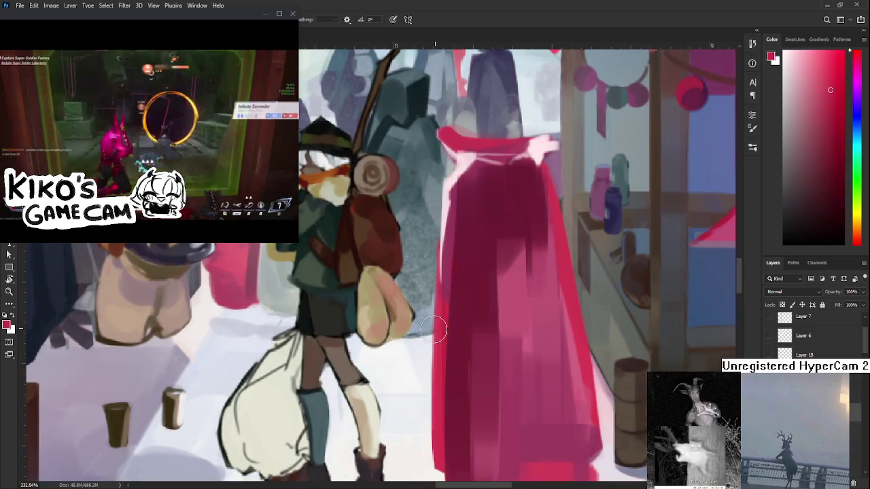
Step: Sample pale pink, cream and skin tones from the backpacker's leg
left_click(370, 400, "alt")
left_click(372, 397, "alt")
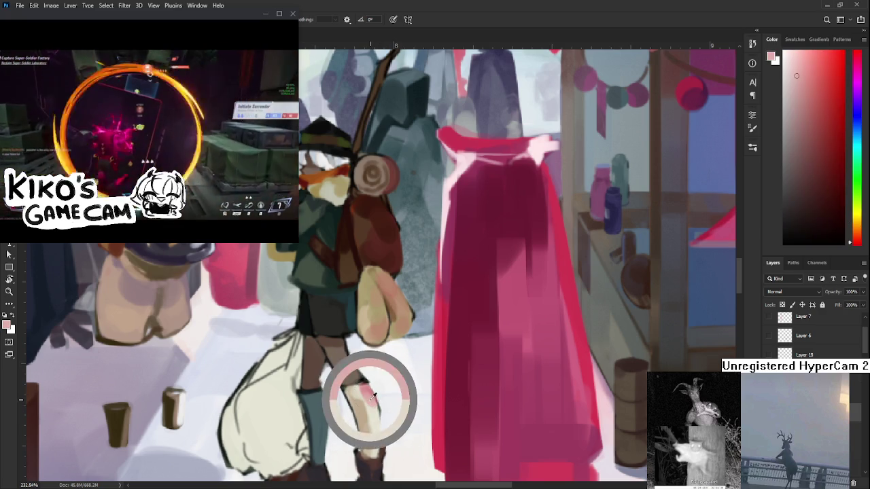
left_click(357, 395, "alt")
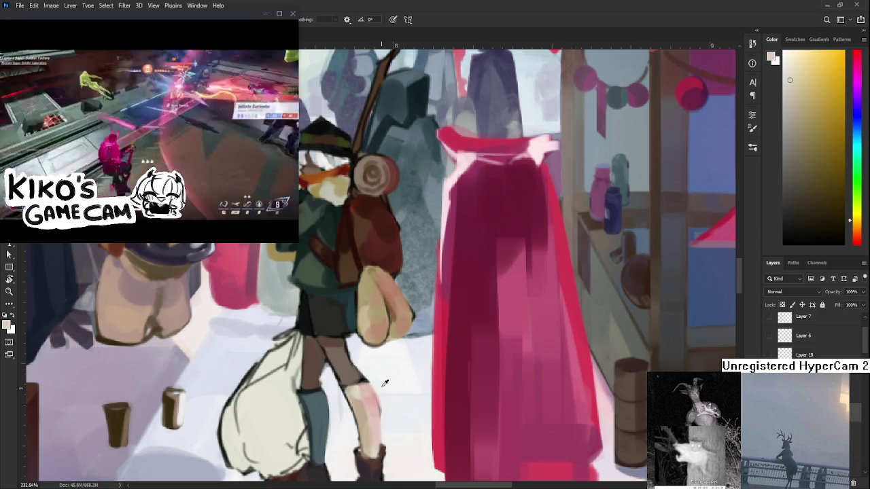
left_click(385, 385, "alt")
mouse_move(384, 385)
left_mouse_down()
mouse_move(381, 356)
mouse_move(385, 410)
left_mouse_up()
left_click(398, 396, "alt")
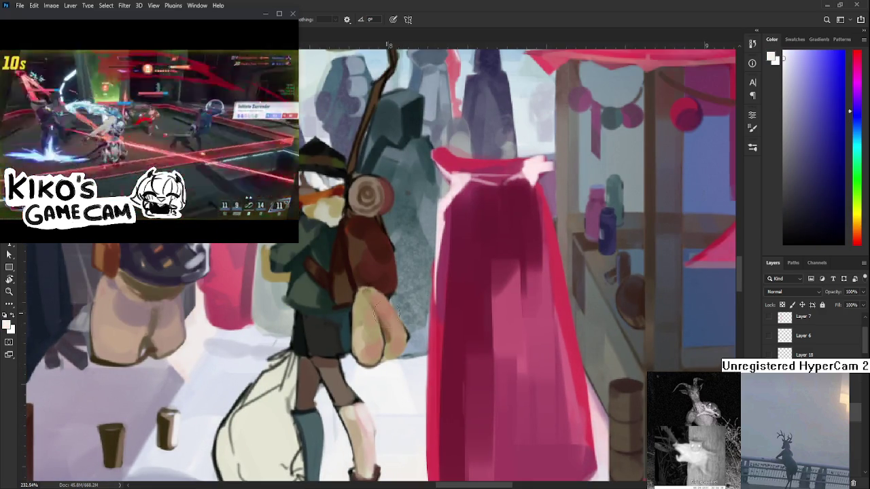
Step: Sample tan bag tones, face near-white, backpack brown and cape-edge pink around the pack
left_click_drag(392, 323, 390, 347)
left_click(391, 346, "alt")
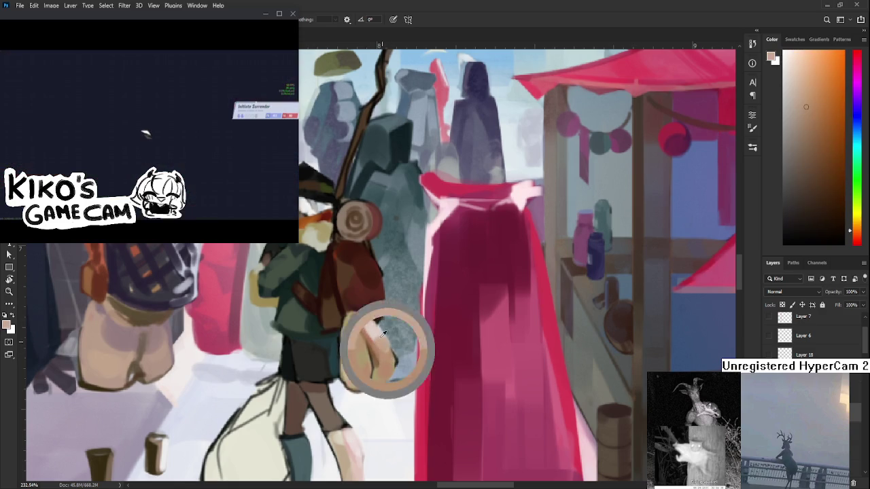
left_click(373, 328, "alt")
left_click_drag(363, 258, 361, 353)
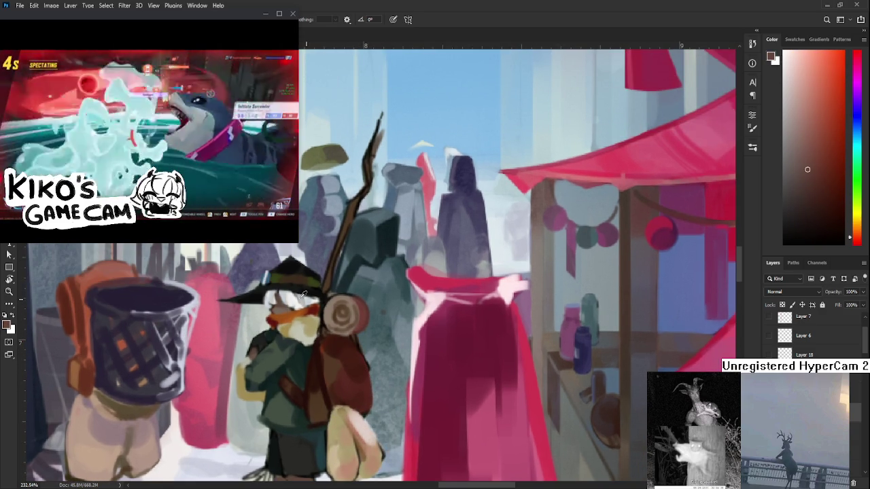
left_click(303, 297, "alt")
left_click(358, 367, "alt")
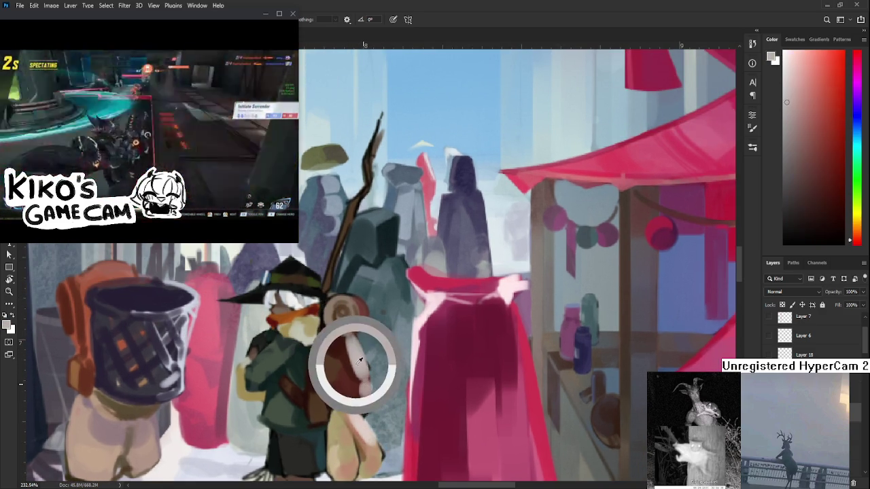
left_click(415, 327, "alt")
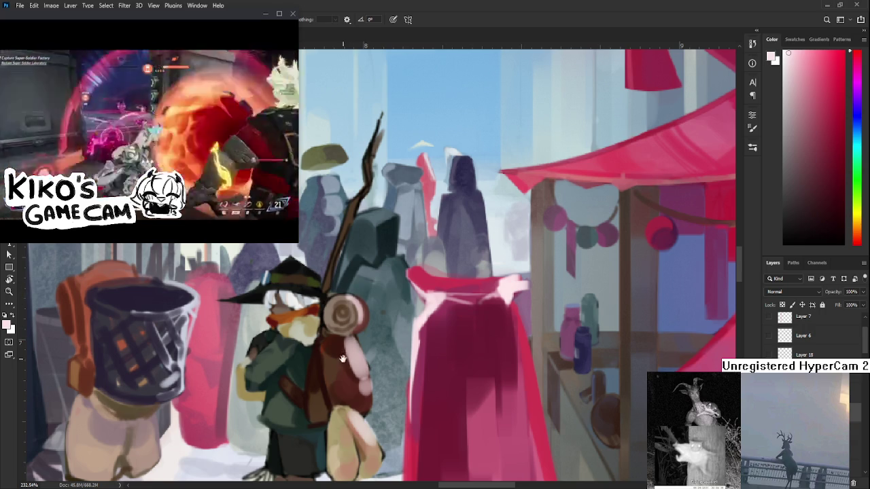
left_click_drag(342, 358, 369, 270)
scroll(368, 270, "down", 5)
scroll(369, 270, "up", 6)
key("r")
mouse_move(381, 340)
left_mouse_down()
mouse_move(363, 365)
mouse_move(299, 292)
left_mouse_up()
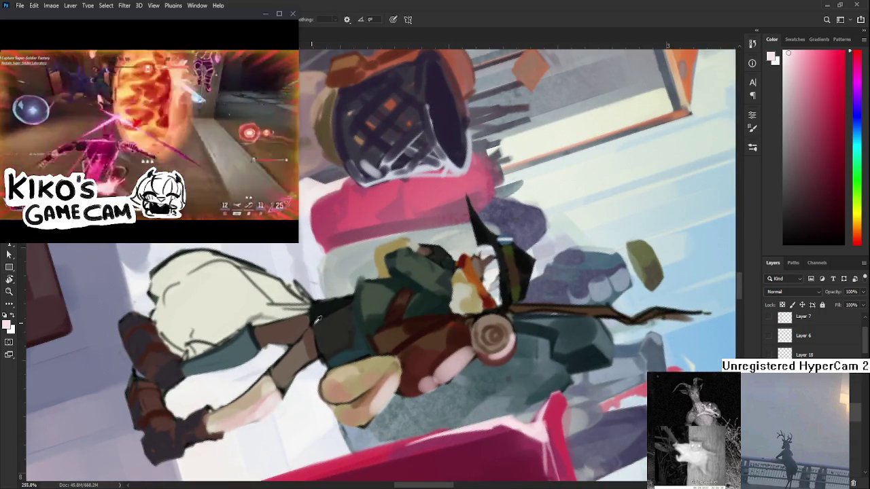
left_click(311, 323, "alt")
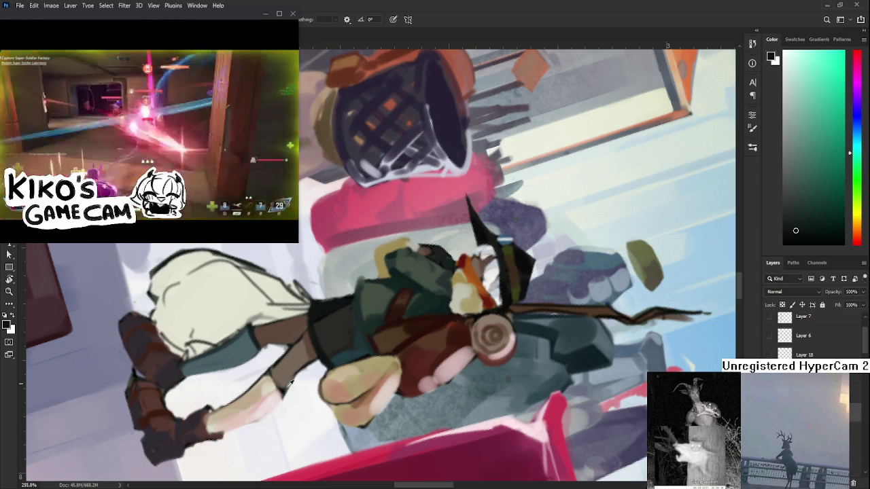
left_click(284, 384, "alt")
left_click_drag(284, 384, 419, 321)
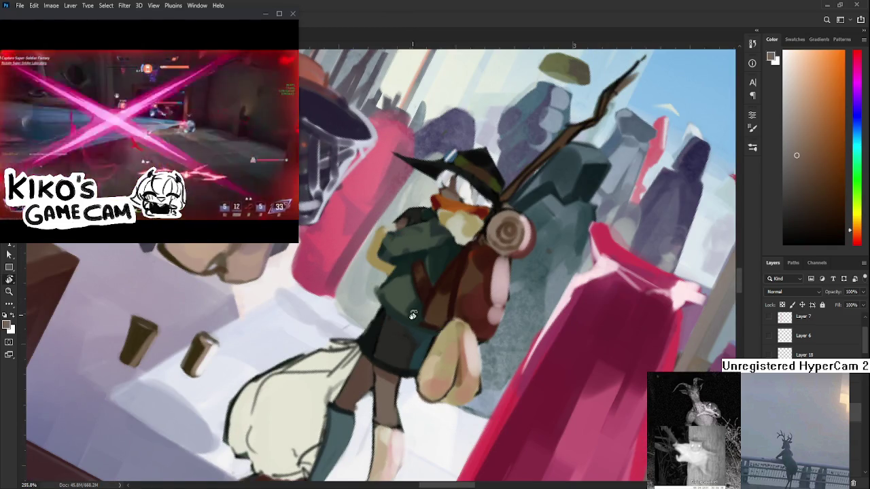
left_click(857, 242)
left_click(808, 199)
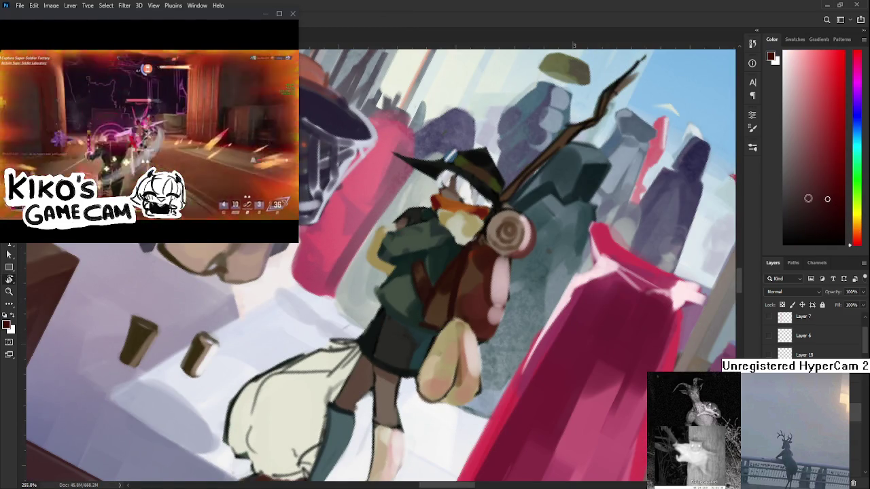
left_click_drag(371, 380, 338, 329)
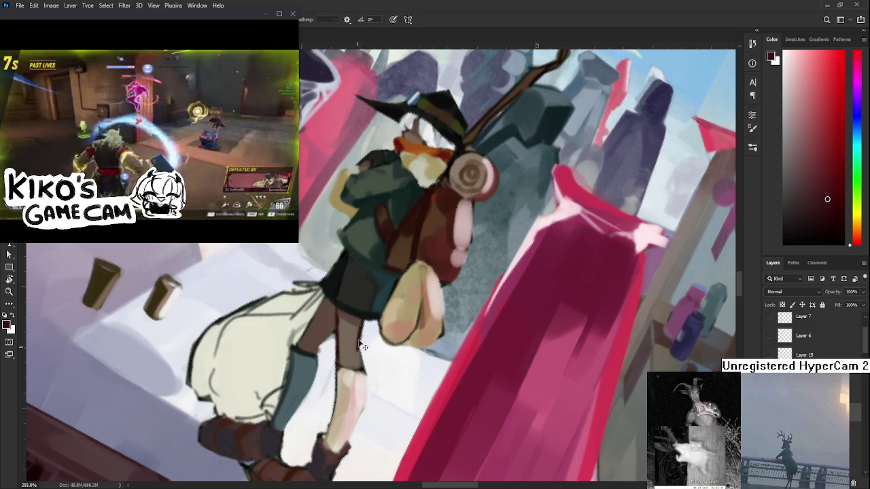
left_click(354, 356, "alt")
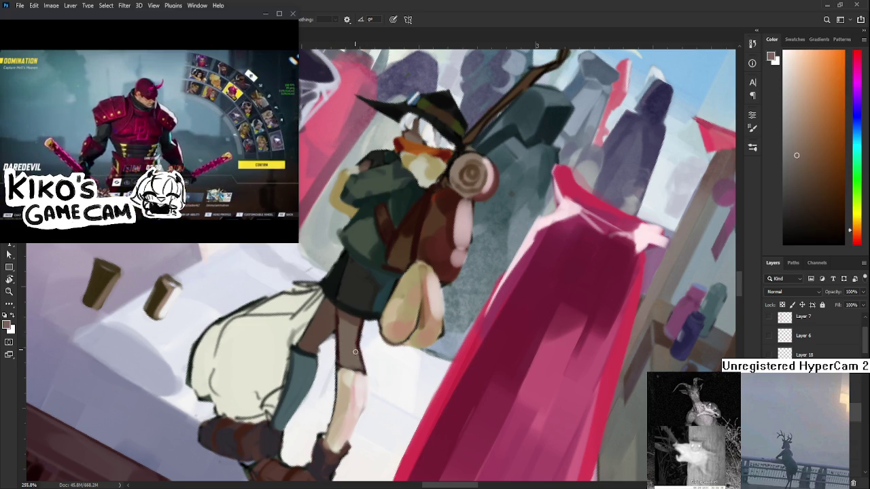
left_click(355, 350, "alt")
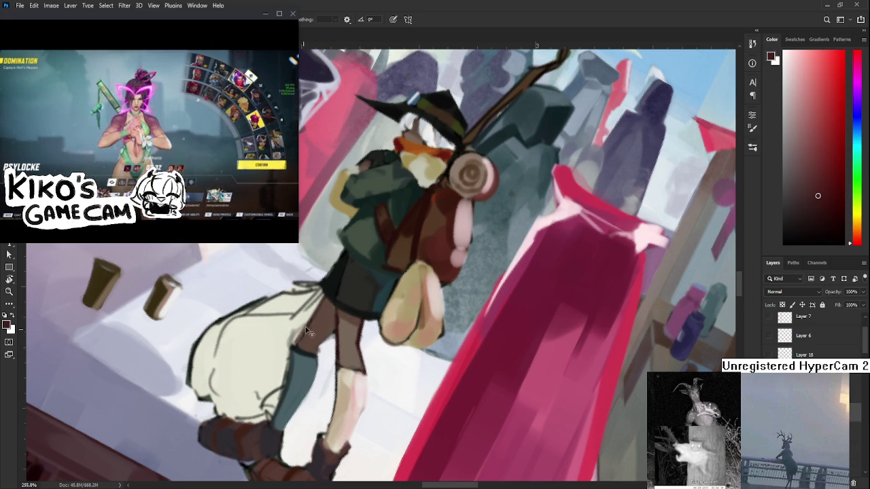
left_click_drag(355, 280, 304, 401)
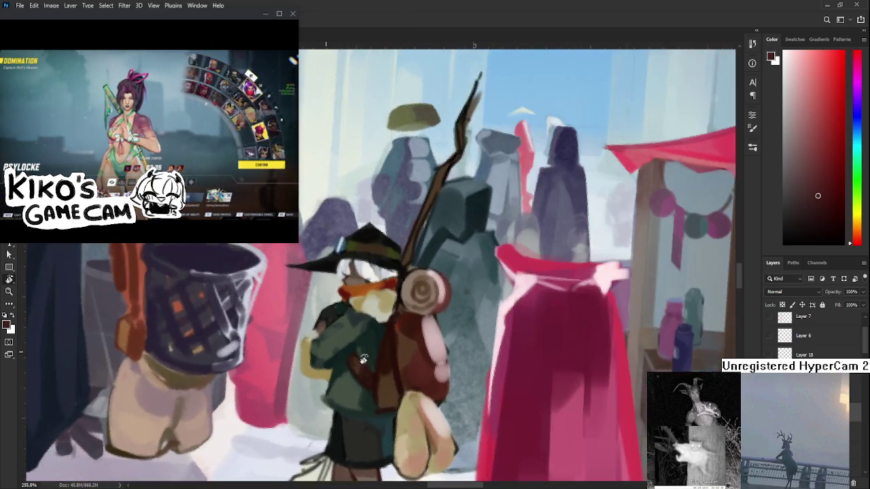
left_click_drag(352, 276, 447, 317)
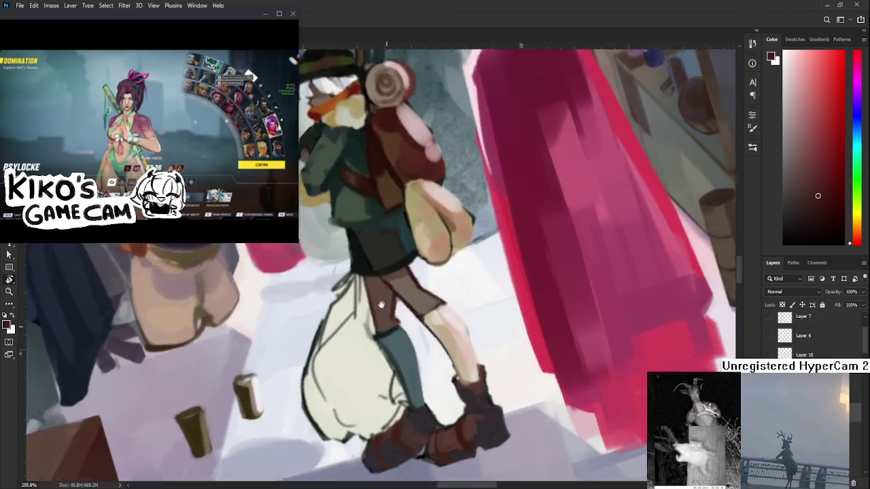
scroll(449, 314, "down", 2)
scroll(469, 302, "down", 2)
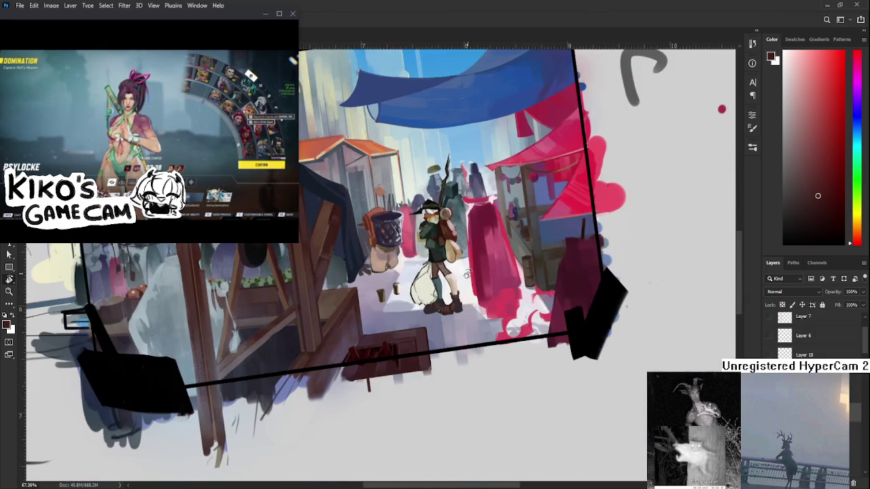
Step: Zoom in on the staff and paint a light tan highlight sampled from the bedroll
scroll(500, 289, "down", 2)
scroll(476, 293, "up", 2)
scroll(422, 299, "up", 2)
scroll(382, 305, "up", 2)
scroll(382, 305, "up", 2)
left_click_drag(383, 305, 259, 284)
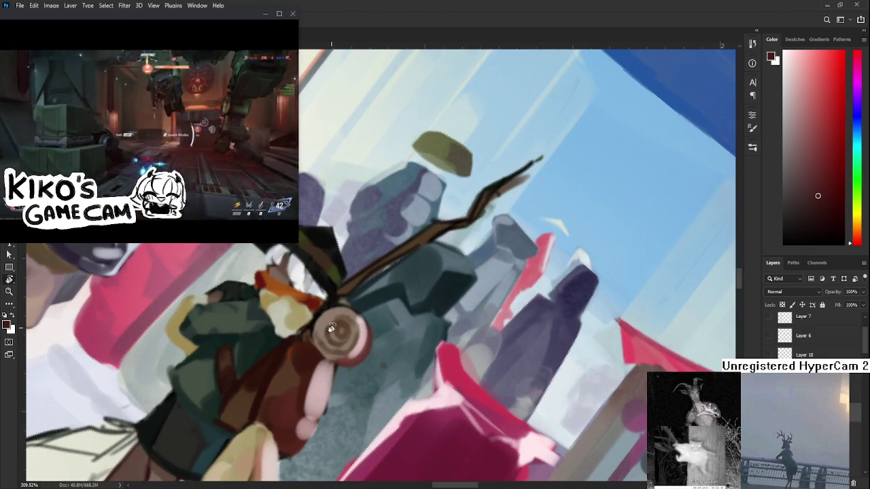
left_click(274, 359, "alt")
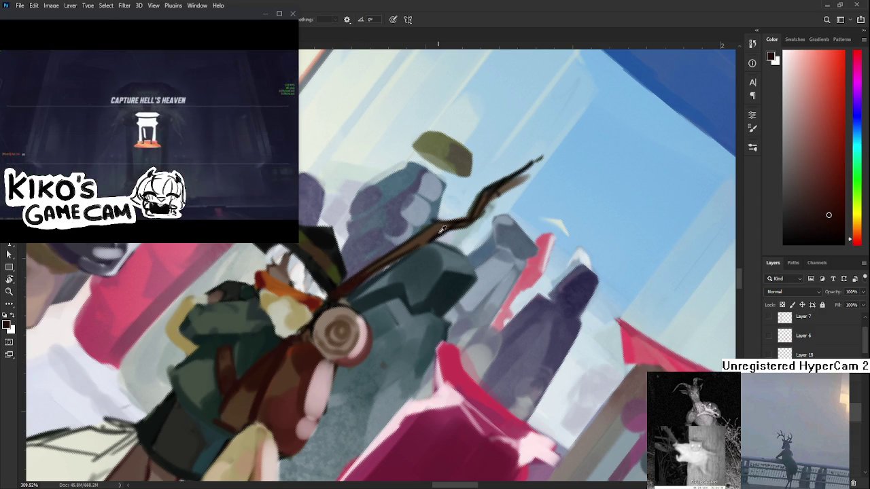
left_click(344, 331, "alt")
left_click_drag(378, 267, 341, 294)
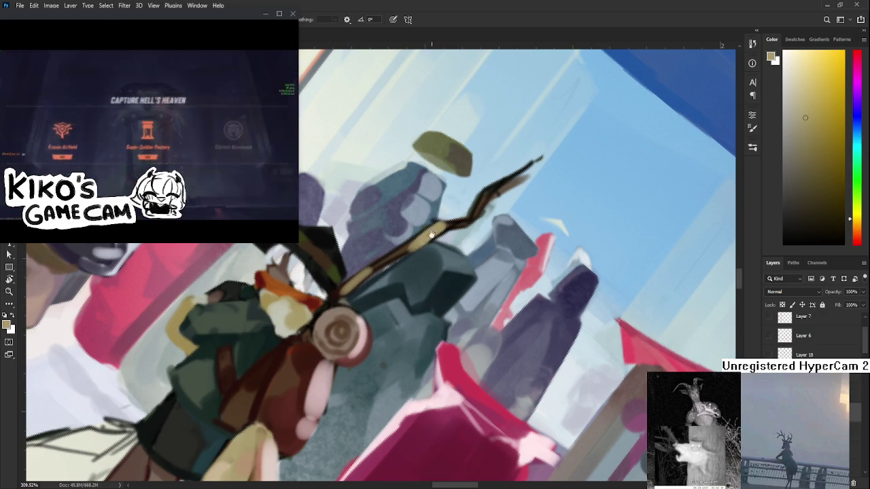
Step: Try an orange stroke on the staff, then undo it
left_click_drag(429, 234, 368, 279)
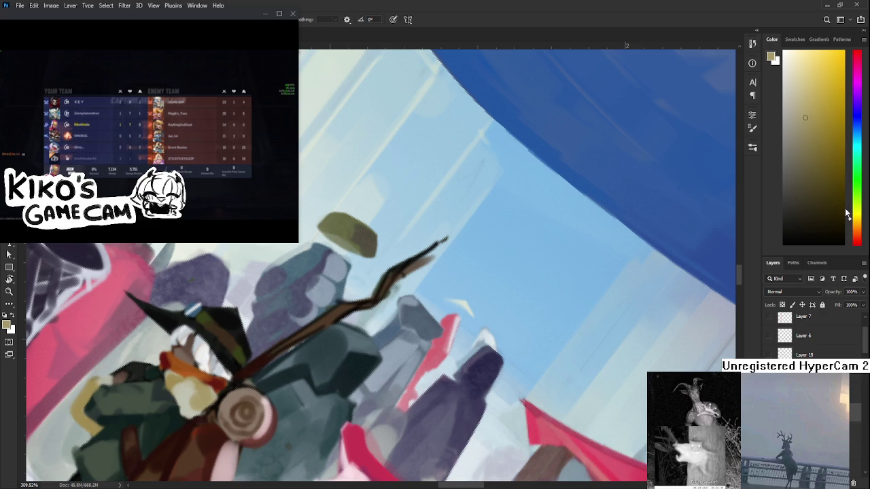
left_click_drag(858, 237, 858, 232)
left_click(828, 102)
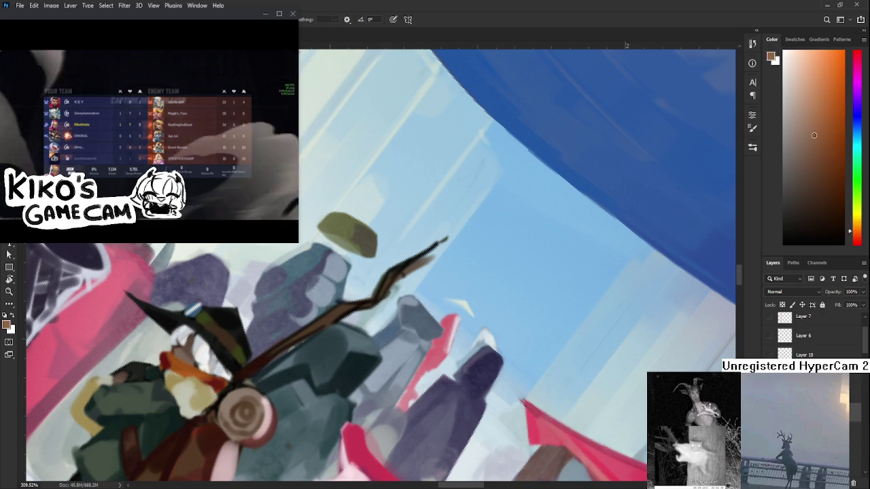
left_click_drag(333, 321, 288, 291)
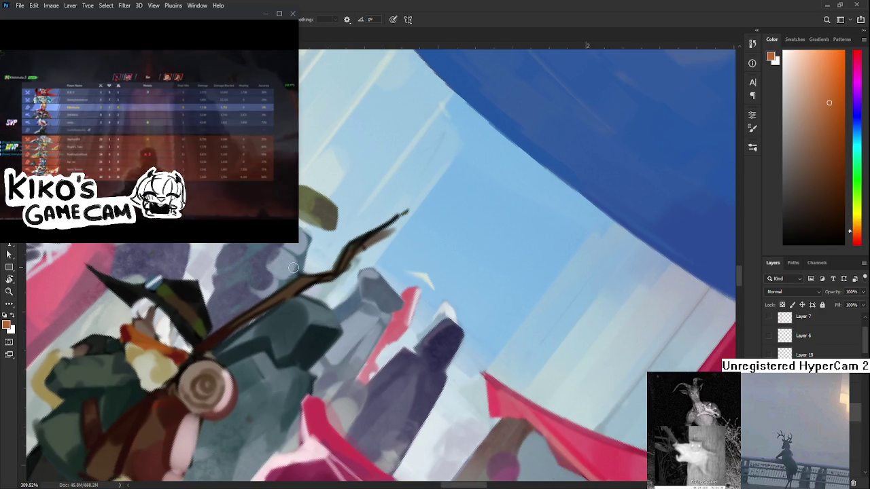
key("ctrl+z")
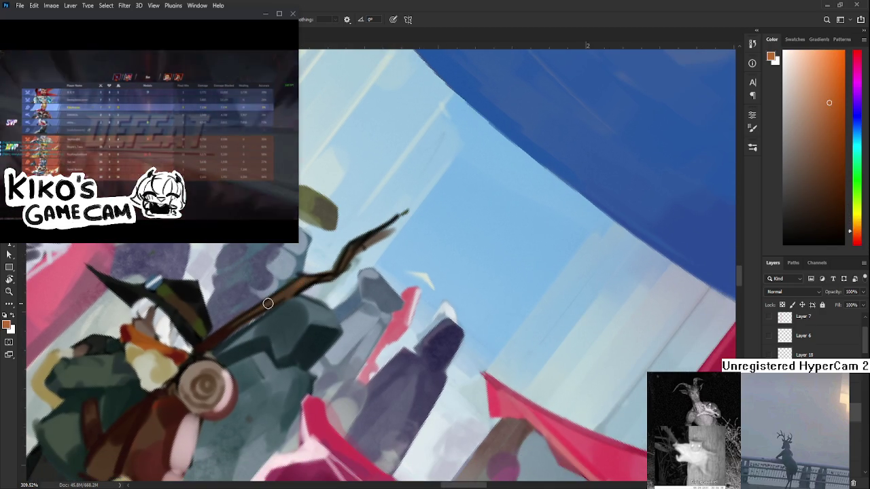
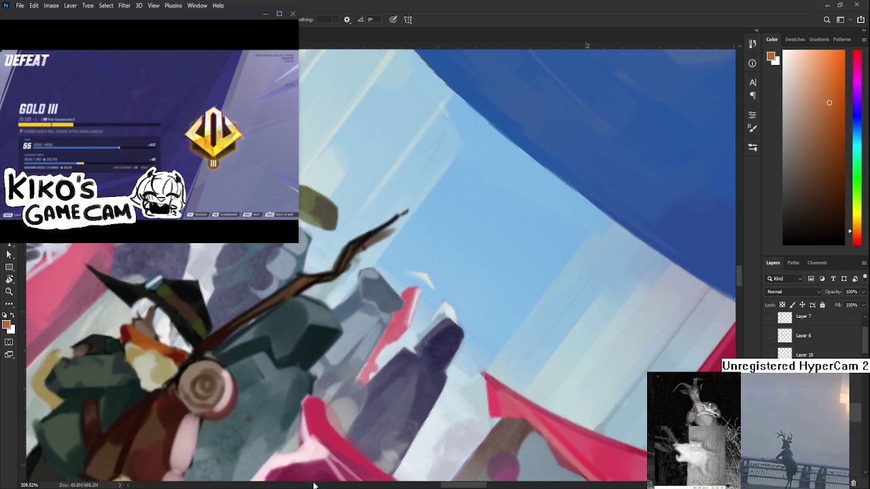
Step: Sample the staff's dark red-brown and erase the branch tip
scroll(317, 353, "down", 1)
scroll(316, 354, "down", 1)
left_click_drag(316, 354, 240, 359)
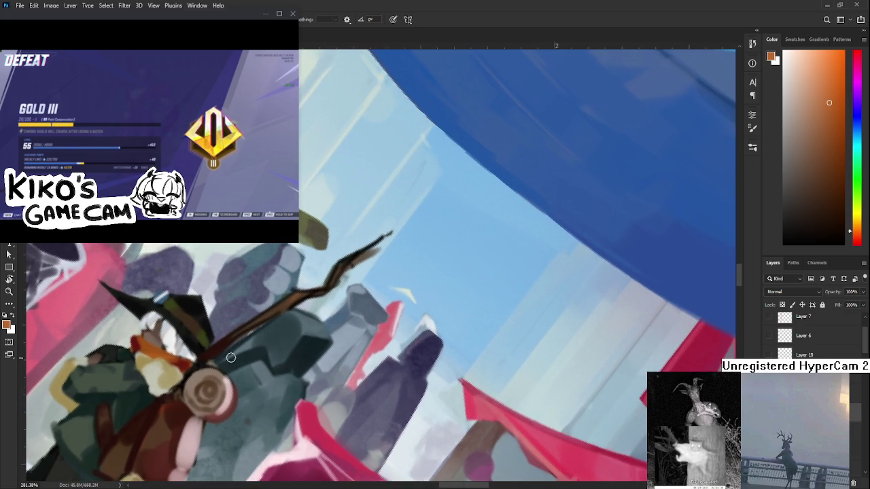
left_click(211, 351, "alt")
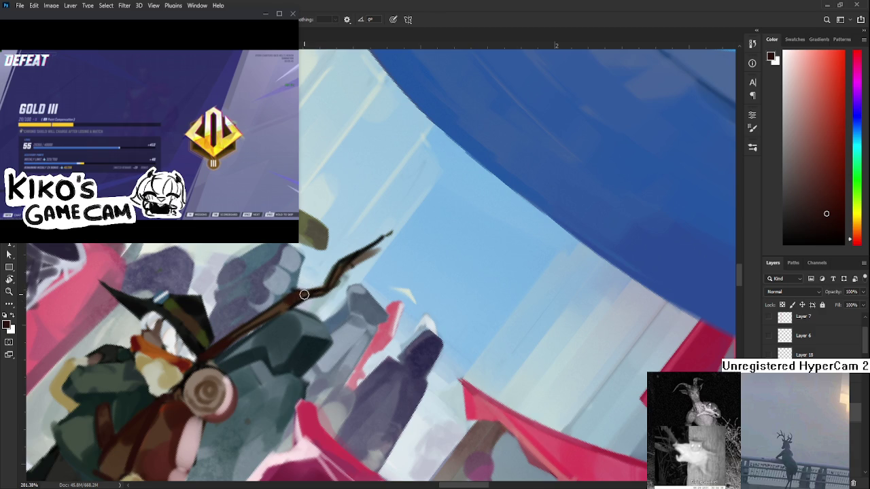
key("e")
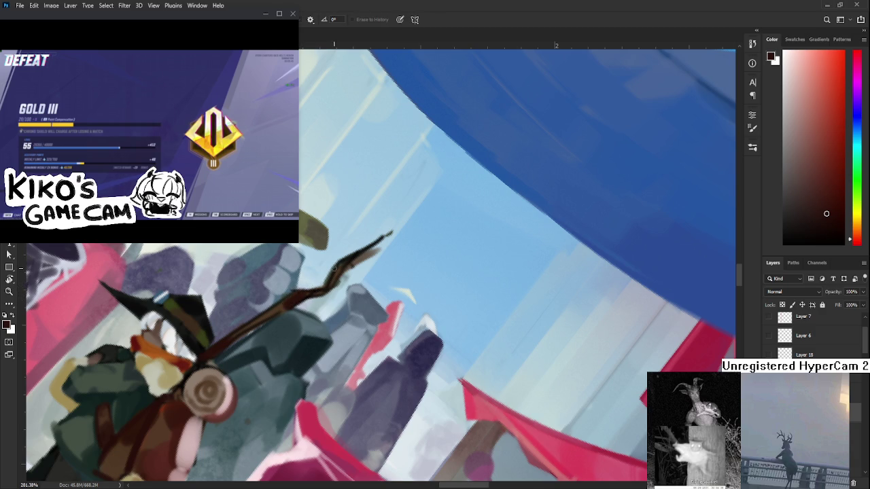
left_click_drag(322, 273, 325, 284)
Step: Extend the staff branch diagonally up and right, then reset the canvas rotation upright
key("b")
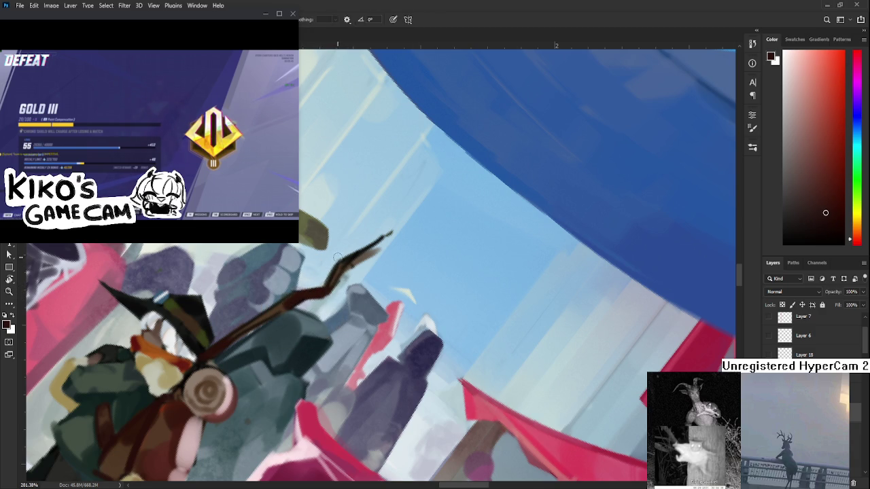
mouse_move(338, 271)
left_mouse_down()
mouse_move(388, 238)
mouse_move(348, 266)
mouse_move(408, 261)
left_mouse_up()
key("e")
key("r")
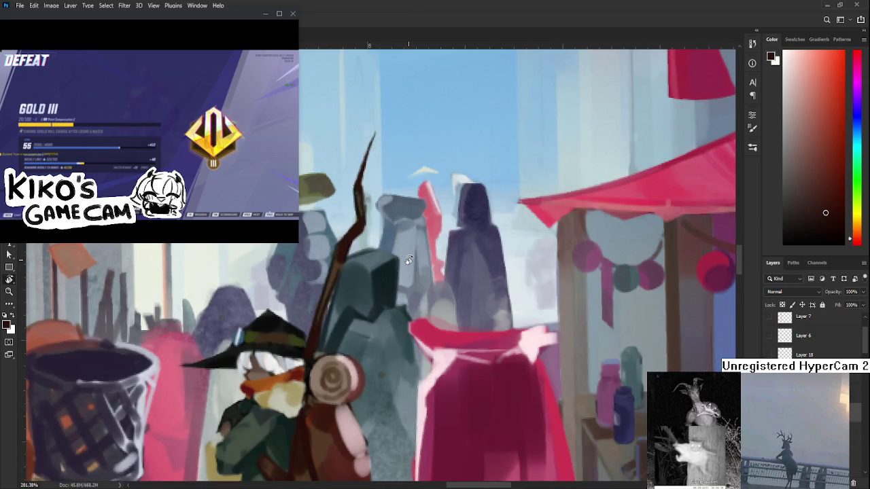
Step: Thicken and darken the upper part of the staff
left_click_drag(378, 198, 389, 217)
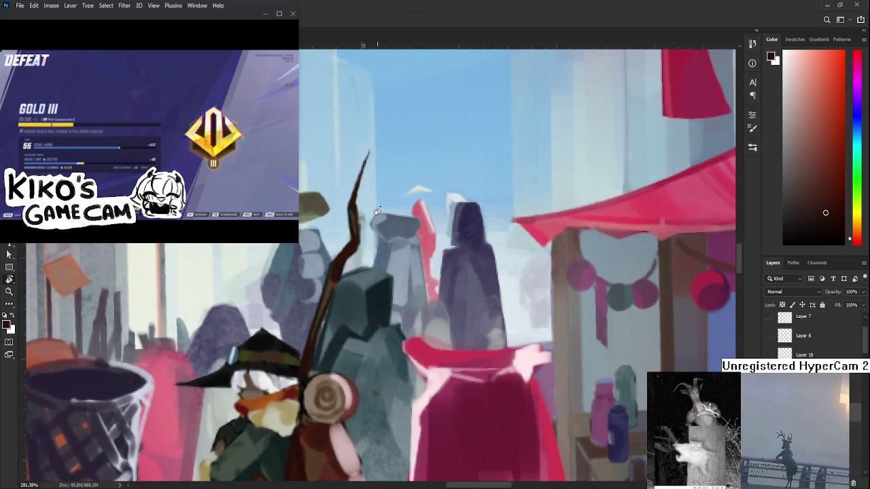
key("b")
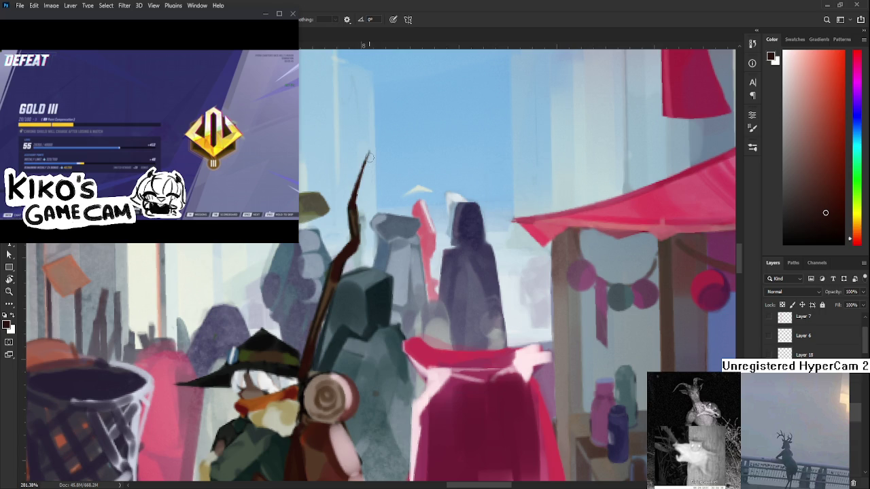
left_click_drag(371, 158, 350, 204)
key("e")
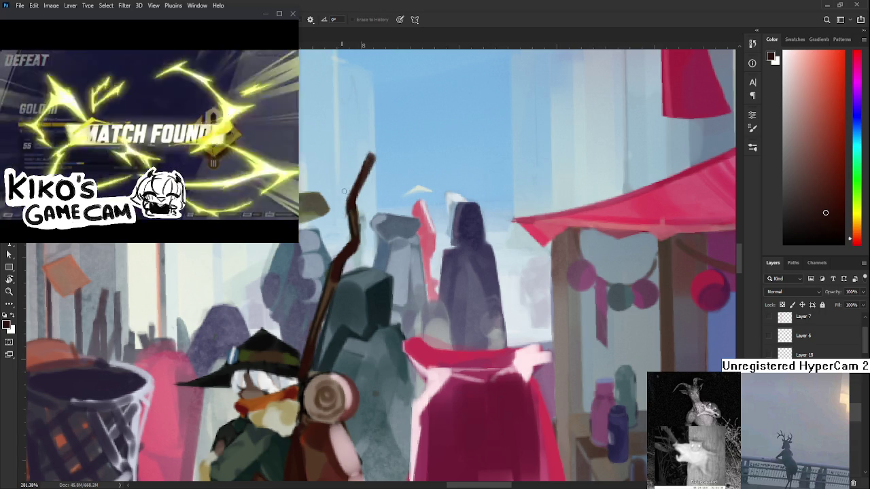
scroll(344, 198, "down", 2)
scroll(370, 220, "down", 2)
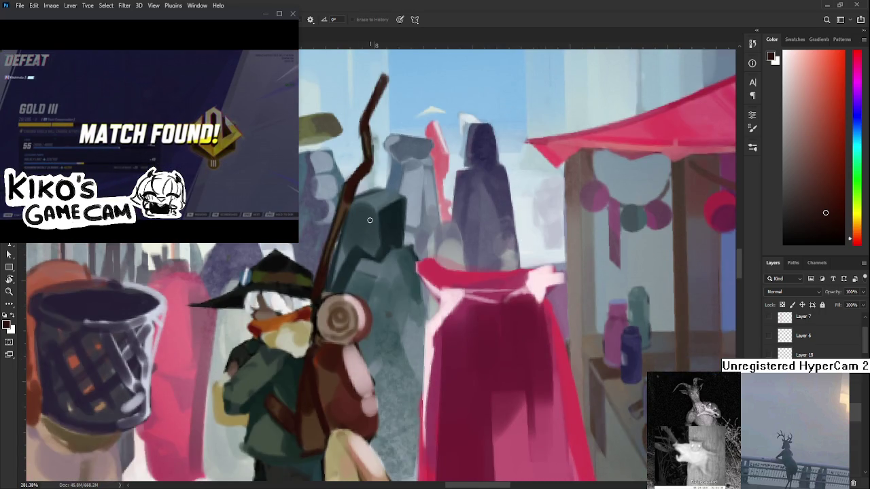
scroll(370, 220, "down", 4)
scroll(452, 265, "down", 2)
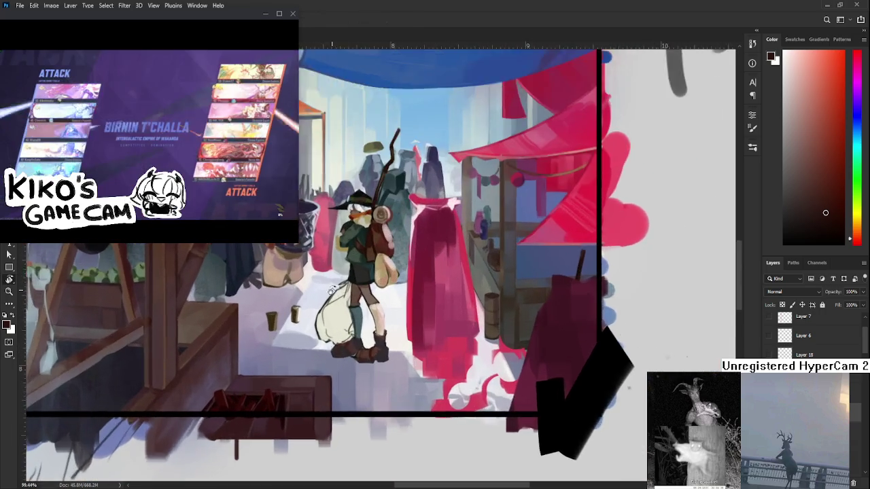
Step: Block in the sack with beige, pale yellow and orange tones sampled from it
scroll(340, 292, "up", 3)
left_click(391, 321, "alt")
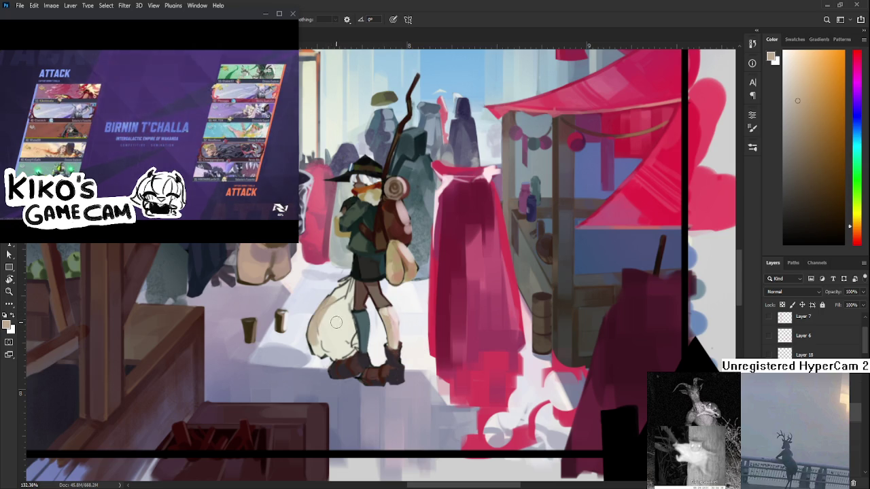
left_click(315, 343, "alt")
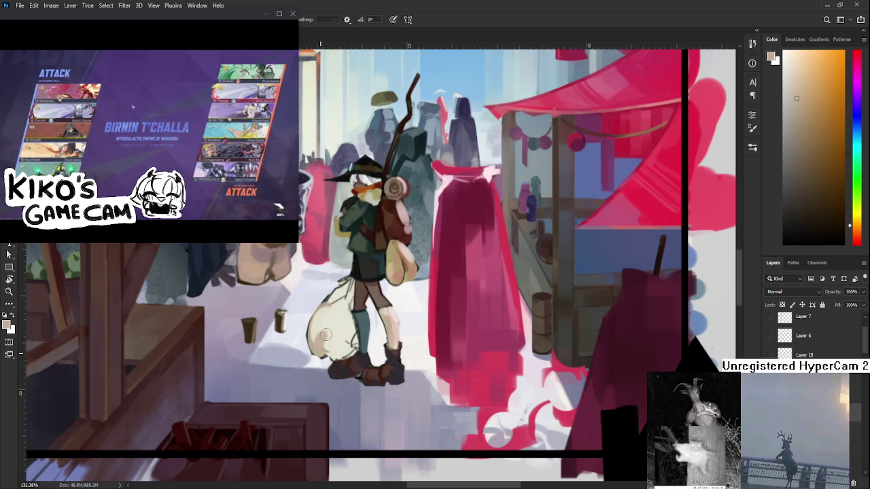
left_click(340, 330, "alt")
left_click(343, 322, "alt")
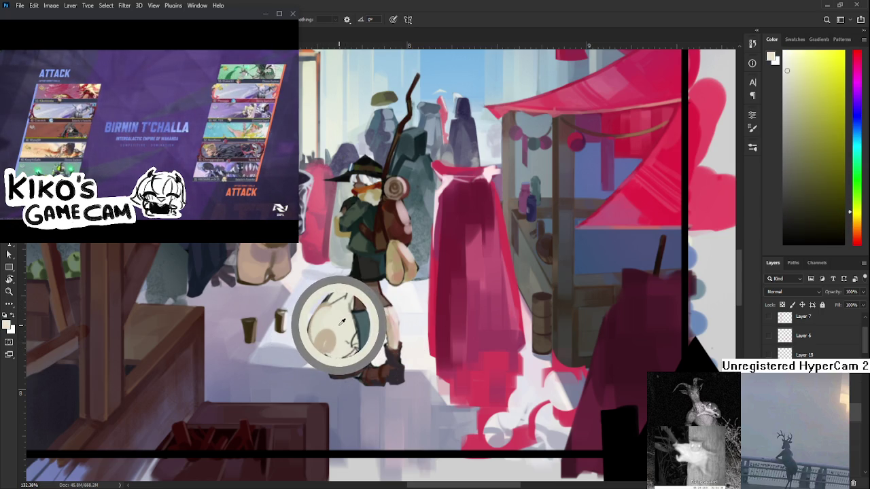
left_click(324, 330, "alt")
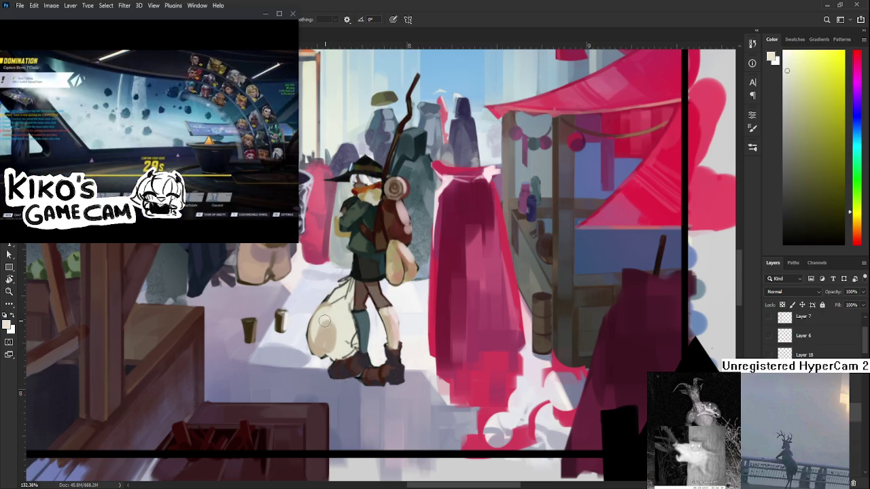
left_click(328, 327, "alt")
left_click(338, 316, "alt")
left_click(333, 309, "alt")
left_click(335, 310, "alt")
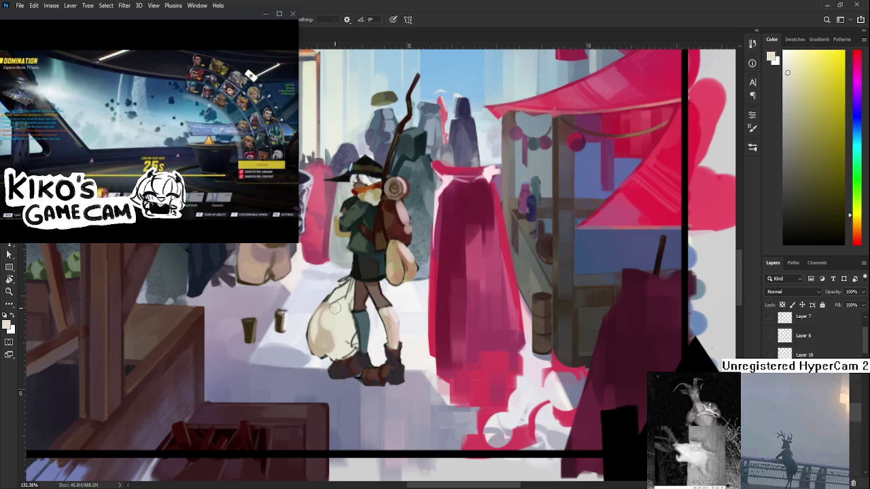
left_click(321, 334, "alt")
left_click(332, 310, "alt")
left_click(328, 332, "alt")
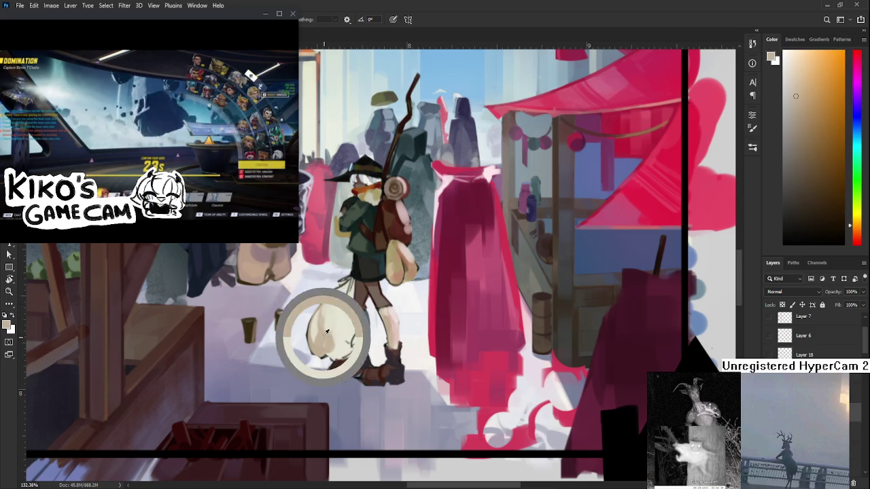
left_click(330, 310, "alt")
left_click(345, 292, "alt")
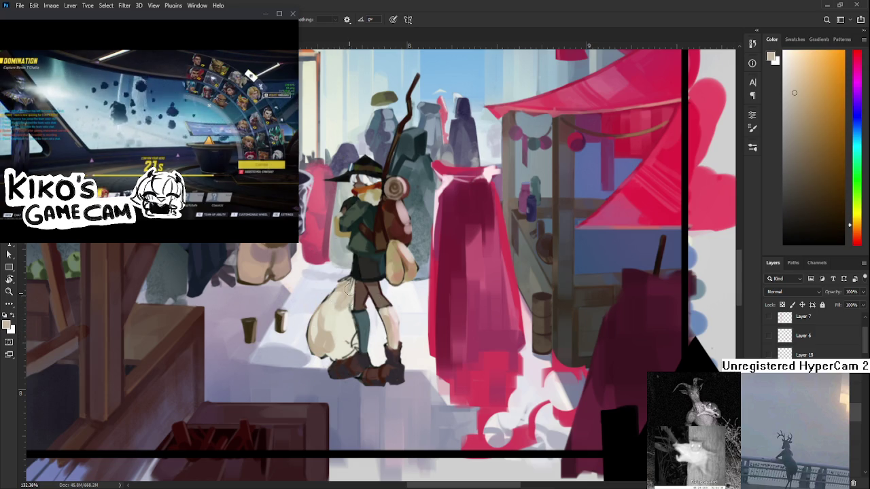
left_click(347, 297, "alt")
left_click(345, 279, "alt")
left_click(353, 328, "alt")
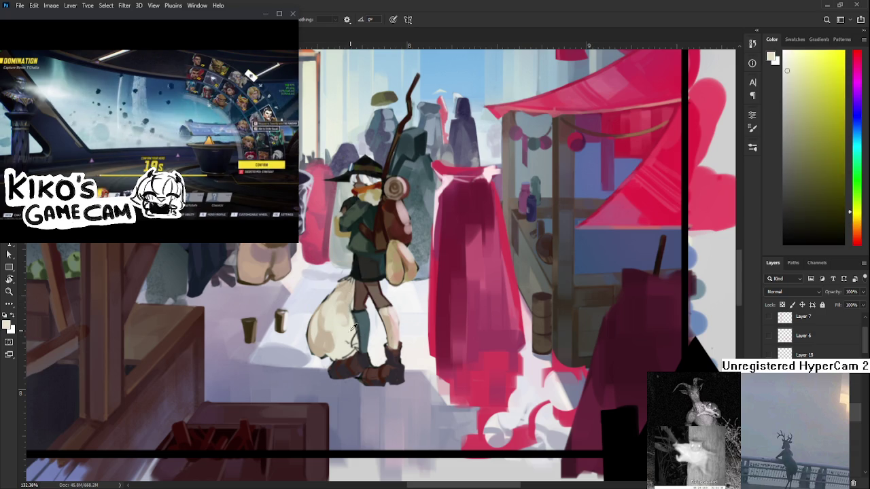
left_click(353, 328, "alt")
left_click(347, 330, "alt")
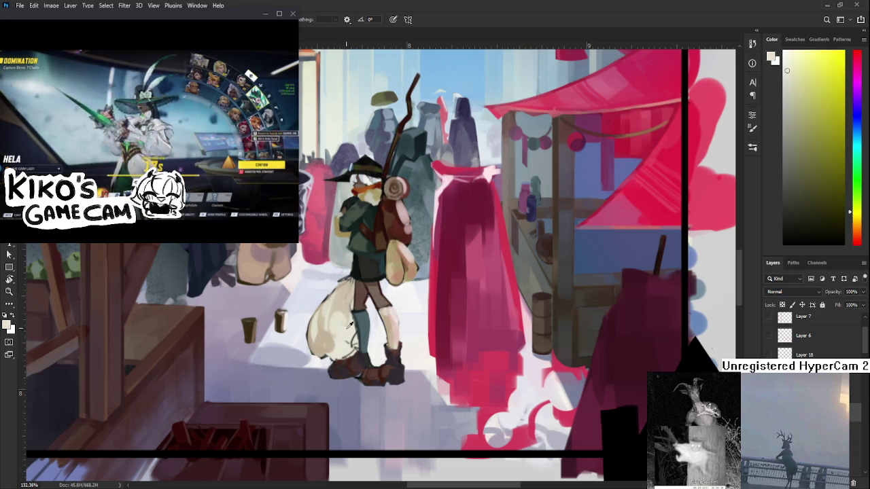
Step: Reshape and lighten the sack with darker, lighter and yellow-green shades sampled from it
left_click(341, 311, "alt")
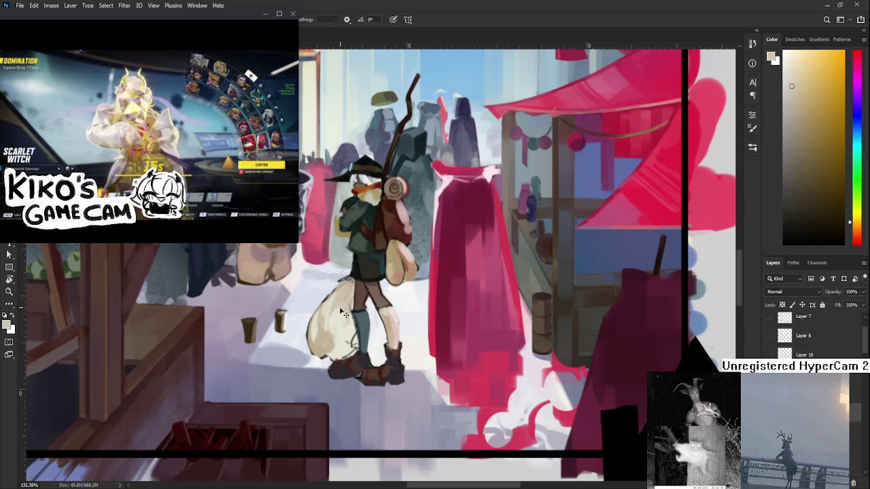
left_click(343, 314, "alt")
left_click(340, 319, "alt")
left_click(329, 299, "alt")
left_click(341, 278, "alt")
left_click(342, 318, "alt")
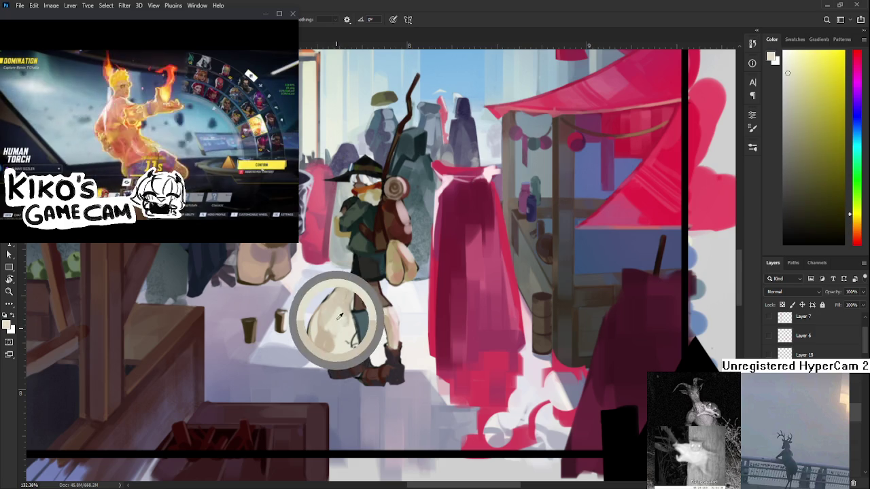
left_click(330, 318, "alt")
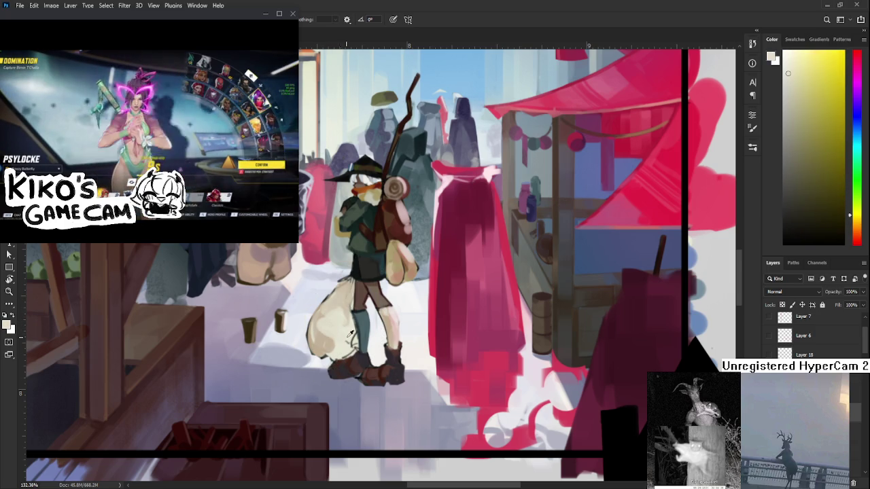
left_click(329, 349, "alt")
left_click(343, 357, "alt")
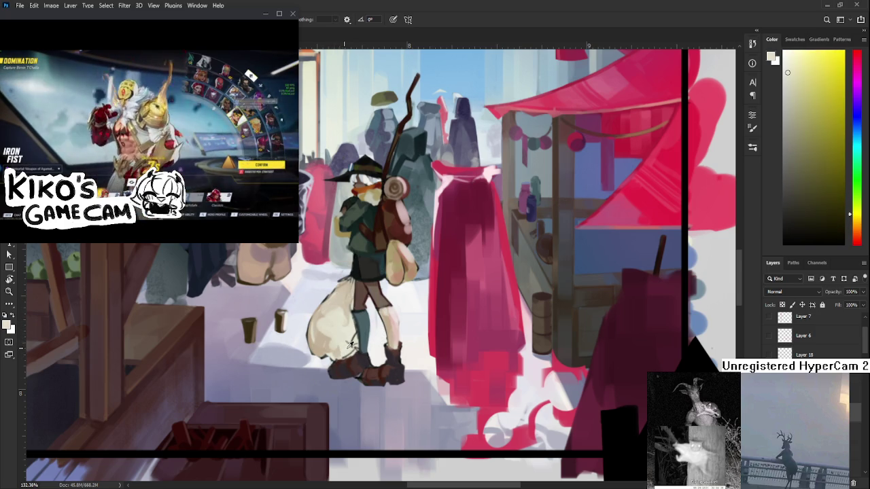
left_click(320, 341, "alt")
left_click(344, 333, "alt")
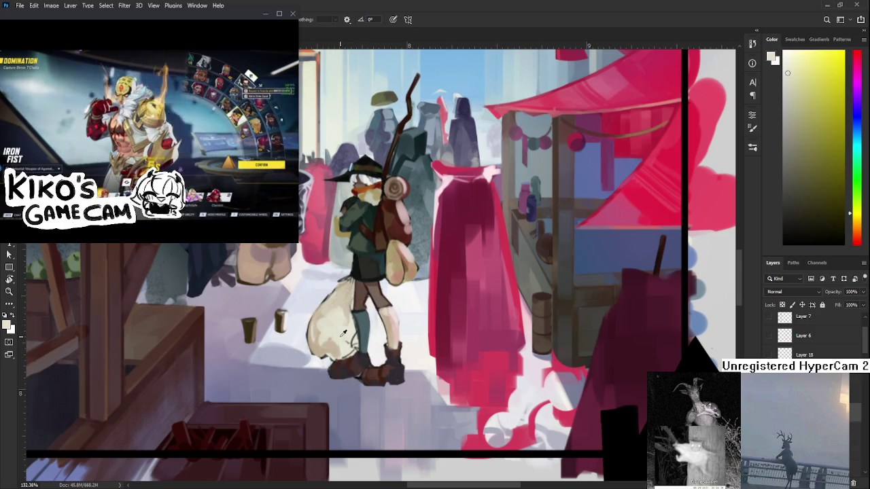
left_click(343, 333, "alt")
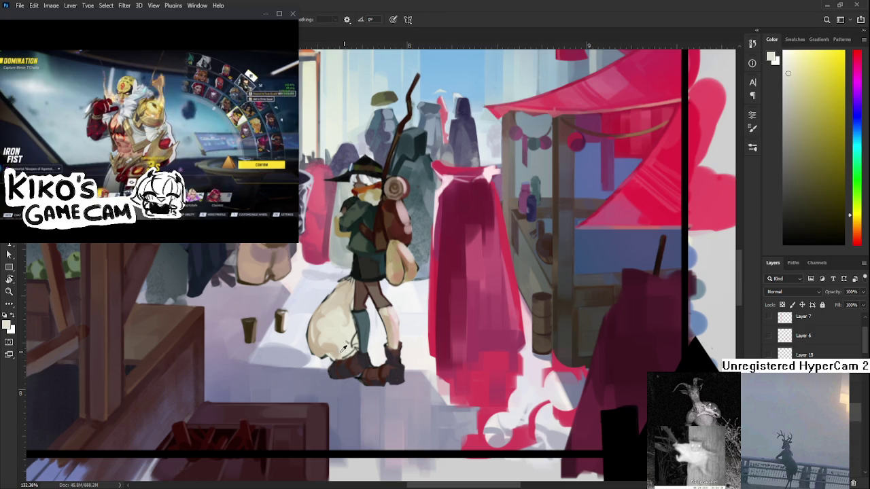
left_click(330, 349, "alt")
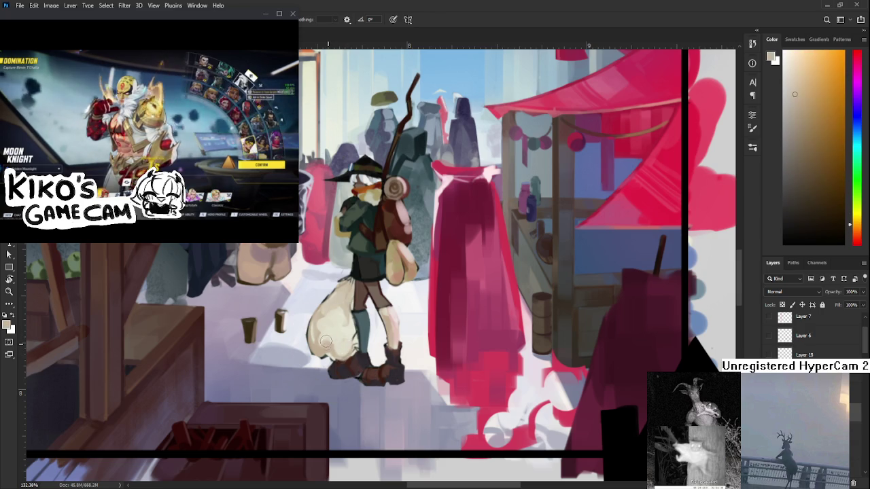
left_click(331, 342, "alt")
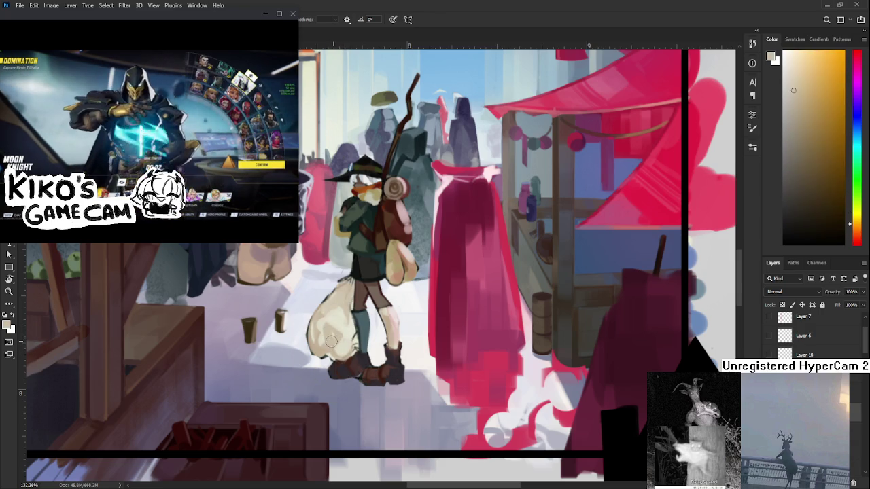
left_click(327, 333, "alt")
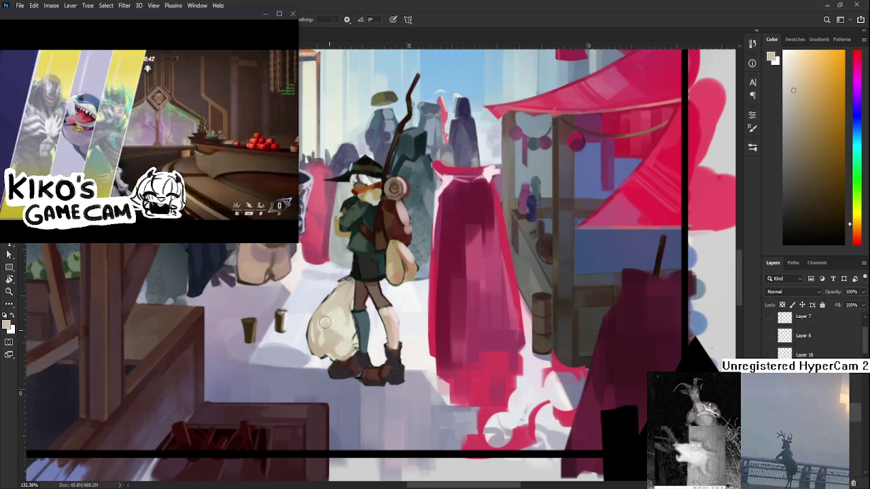
left_click(329, 329, "alt")
left_click(338, 316, "alt")
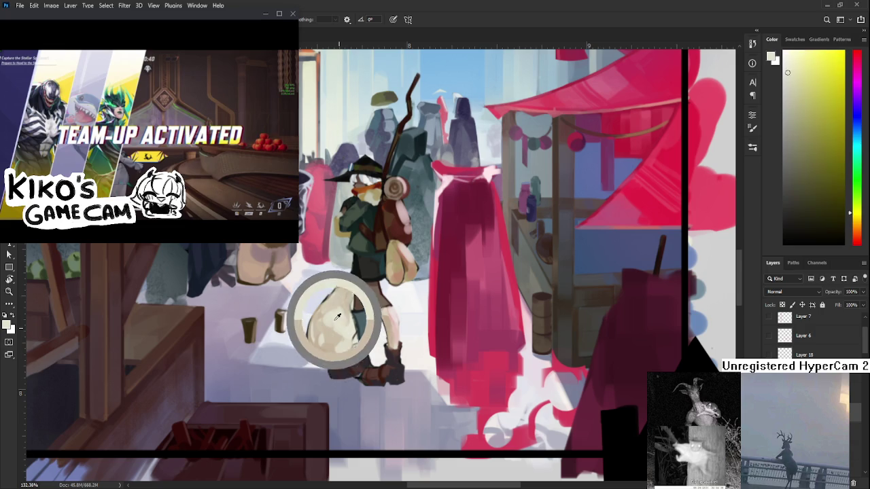
left_click(329, 327, "alt")
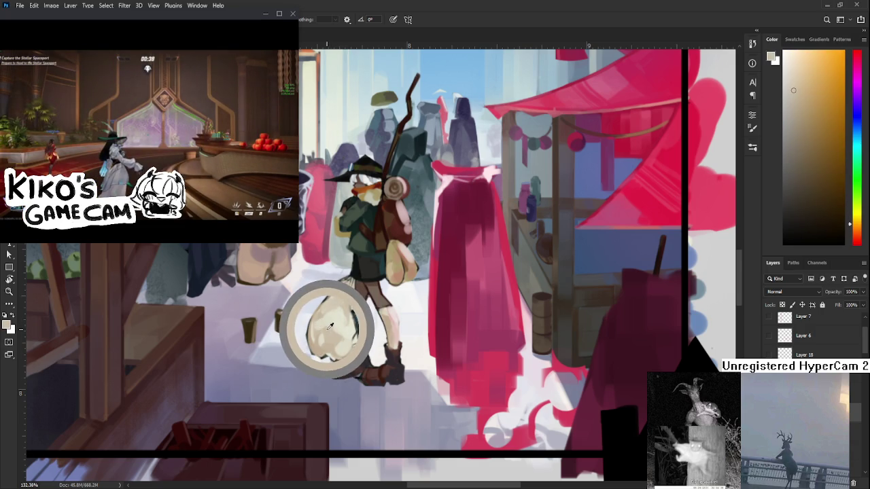
left_click(345, 320, "alt")
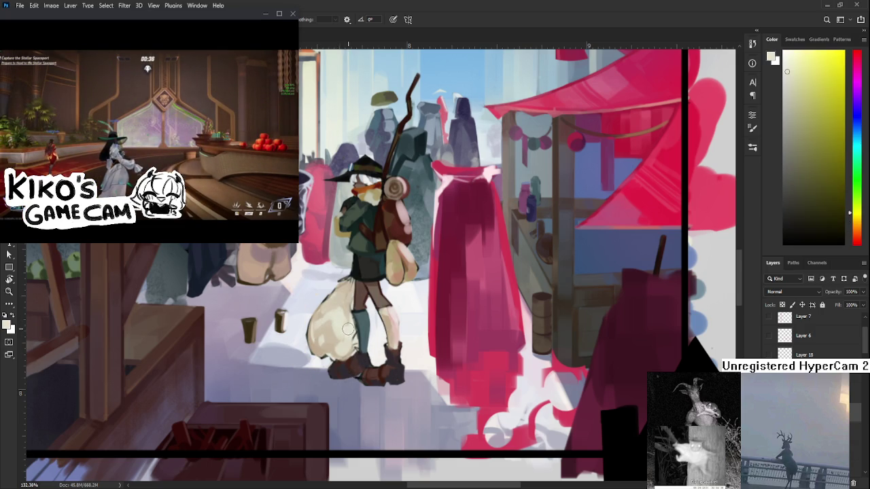
scroll(340, 313, "right", 1)
Step: Erase part of the sack's left edge and repaint it with a lighter cream stroke
key("e")
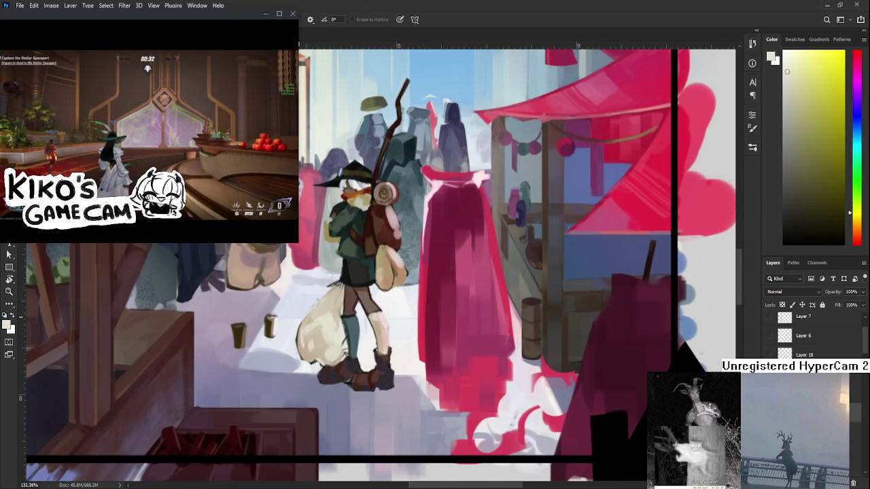
left_click_drag(297, 332, 302, 360)
key("b")
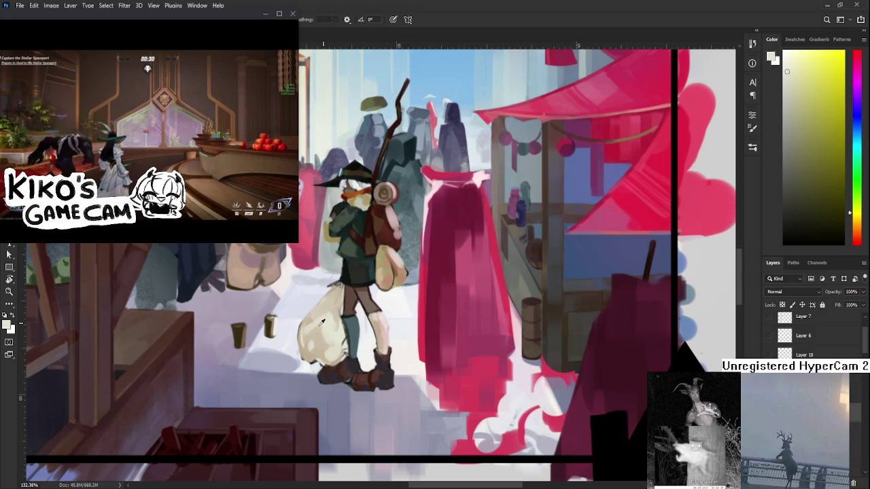
left_click(313, 321, "alt")
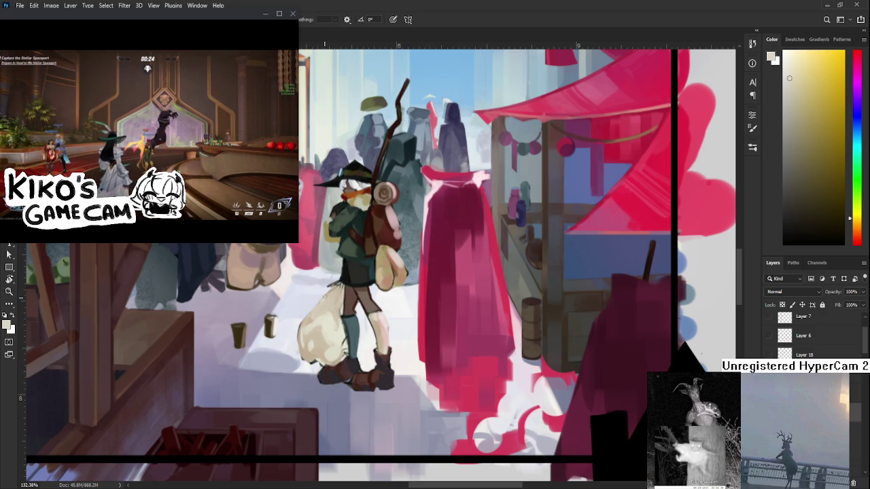
left_click(331, 318, "alt")
left_click_drag(295, 319, 295, 348)
left_click(318, 330, "alt")
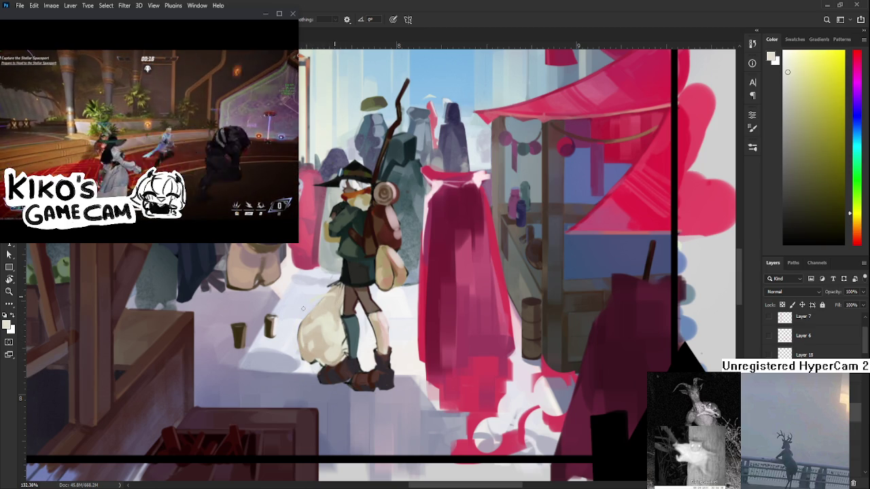
Step: Touch up around the sack using sampled light orange, dark green and red-brown
left_click(326, 325, "alt")
left_click(343, 291, "alt")
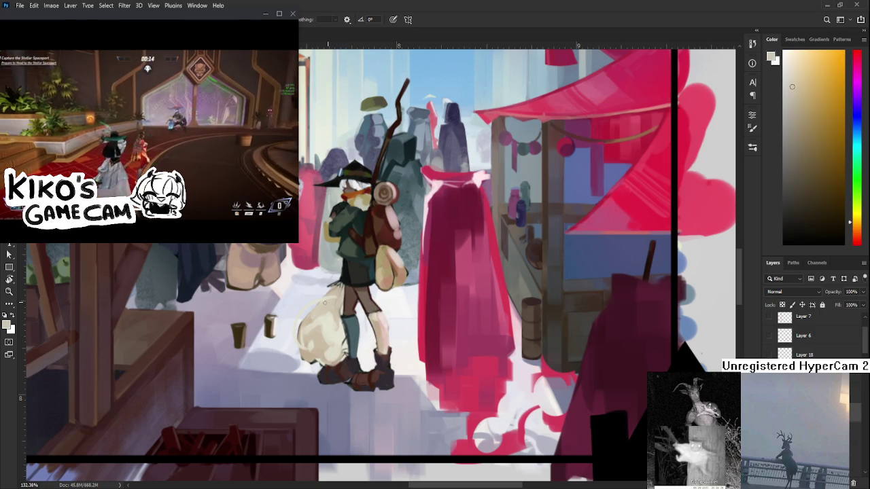
key("e")
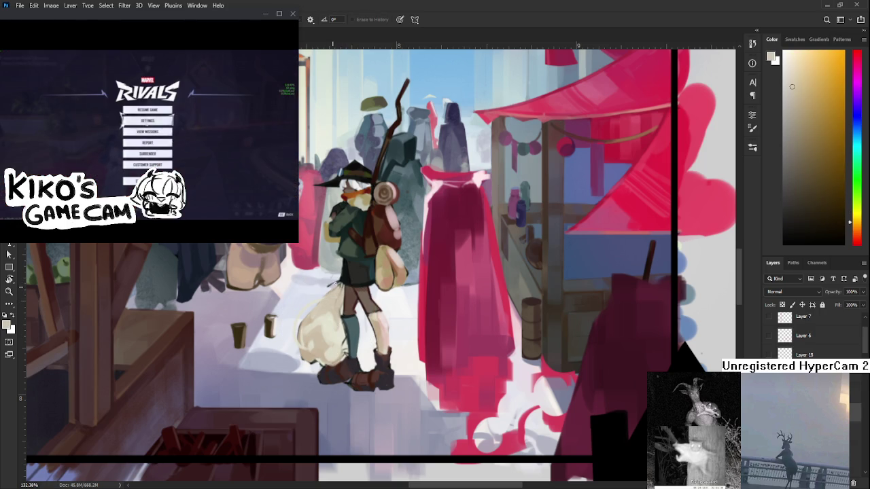
key("b")
left_click(363, 264, "alt")
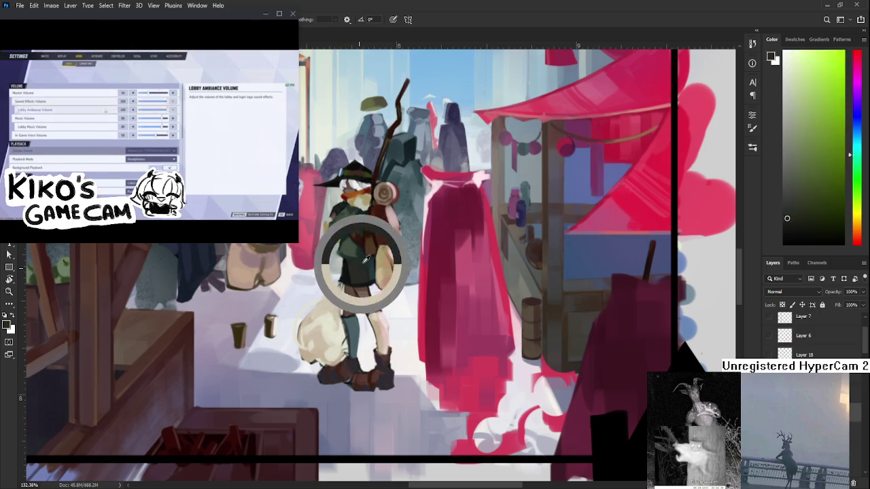
left_click_drag(364, 264, 335, 286)
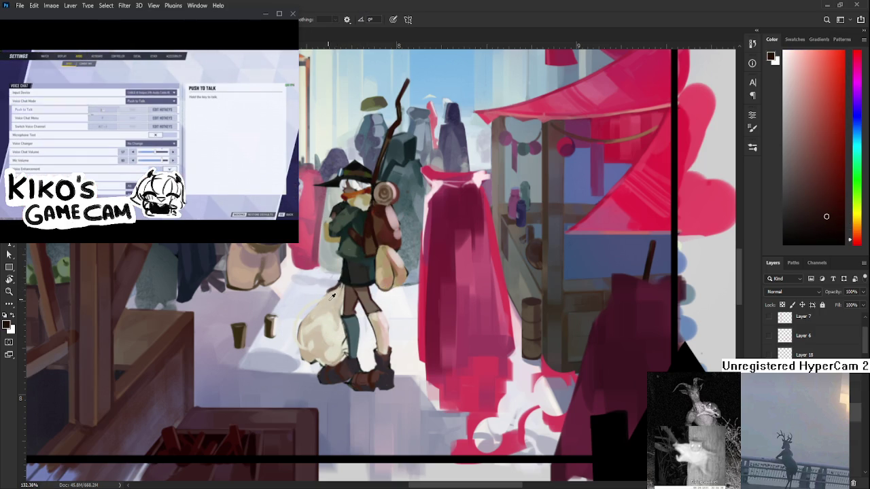
left_click(332, 291, "alt")
key("e")
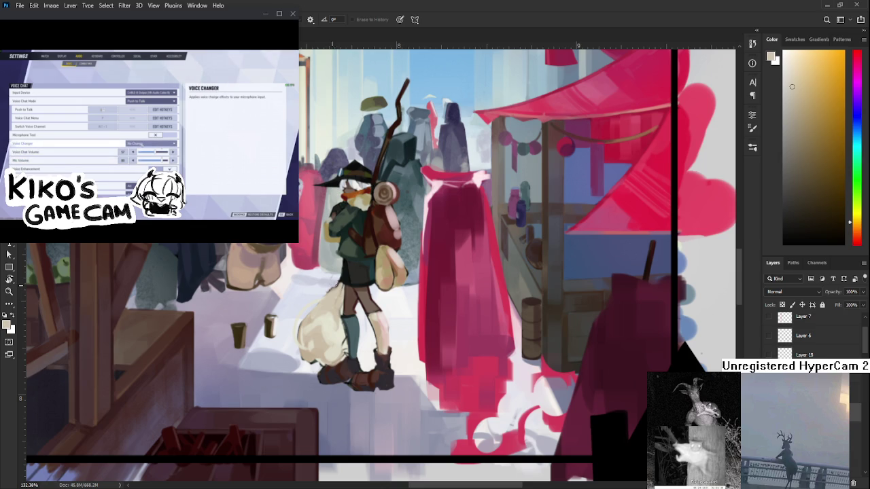
left_click_drag(363, 313, 328, 334)
key("b")
left_click_drag(339, 192, 343, 195)
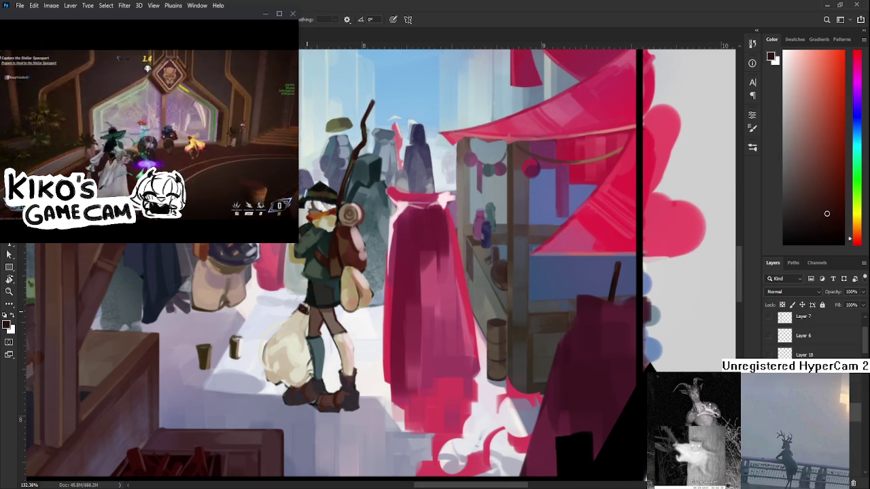
Step: Clean the sack's edge, sampling light beige and a near-black for the strap
key("e")
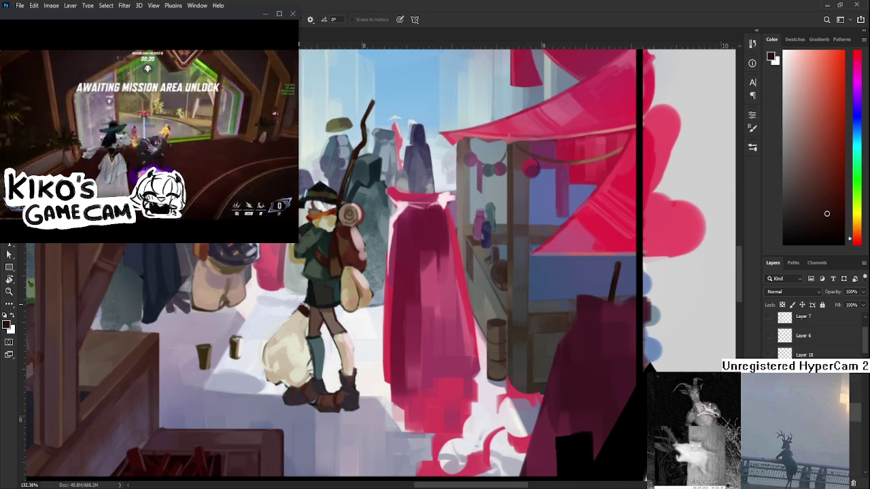
key("b")
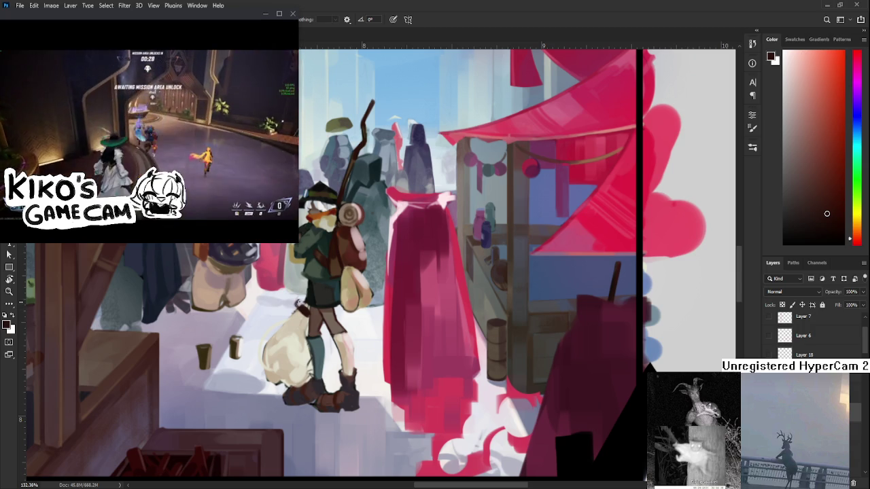
key("e")
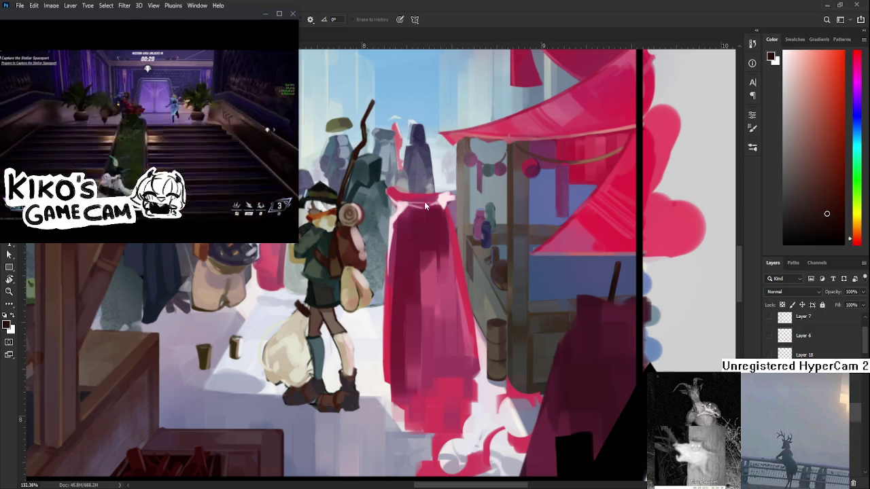
key("b")
left_click(306, 312, "alt")
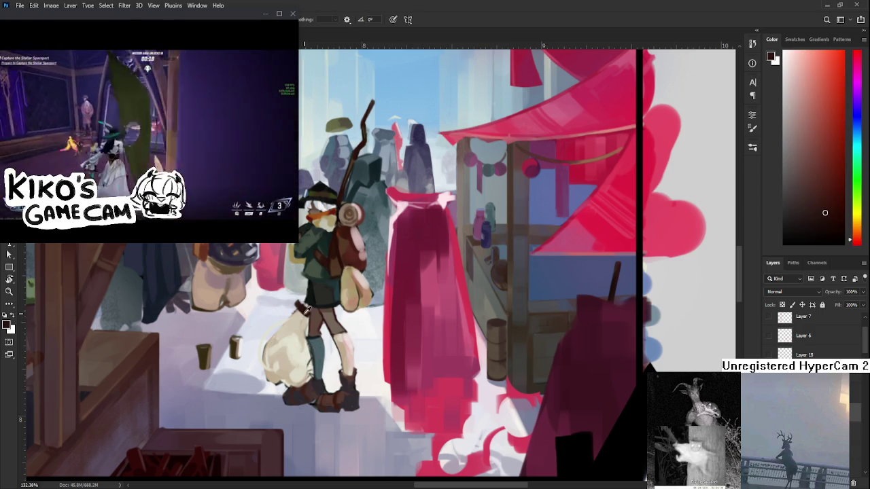
left_click(303, 327, "alt")
left_click(303, 316, "alt")
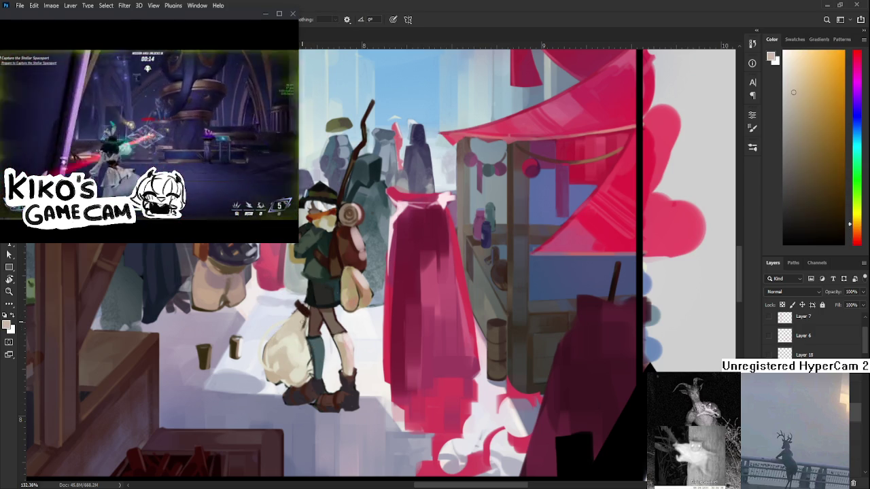
left_click(308, 313, "alt")
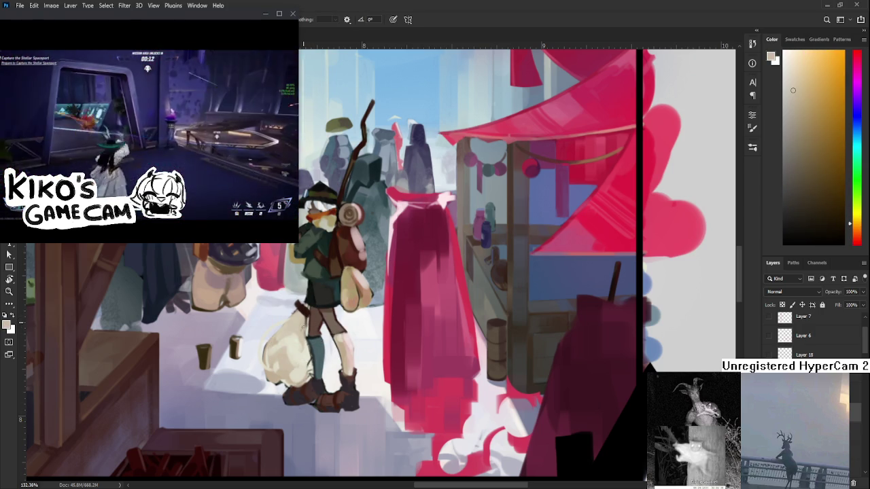
left_click(302, 313, "alt")
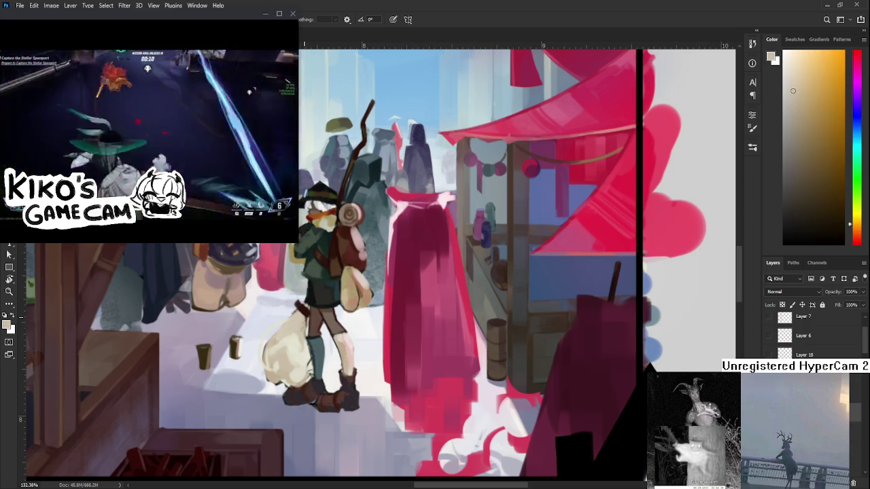
left_click(301, 311, "alt")
left_click(307, 314, "alt")
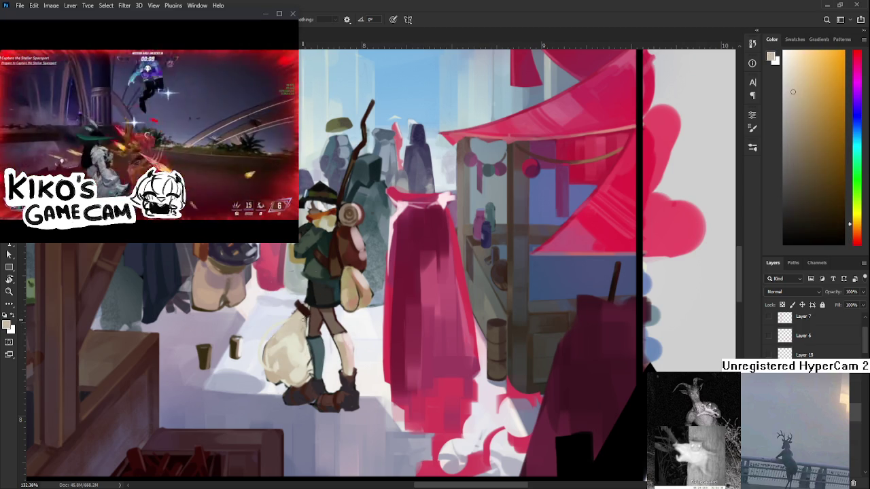
Step: Paint the dark strap where the sack meets the traveler's hip
left_click_drag(307, 357, 312, 336)
left_click(304, 308, "alt")
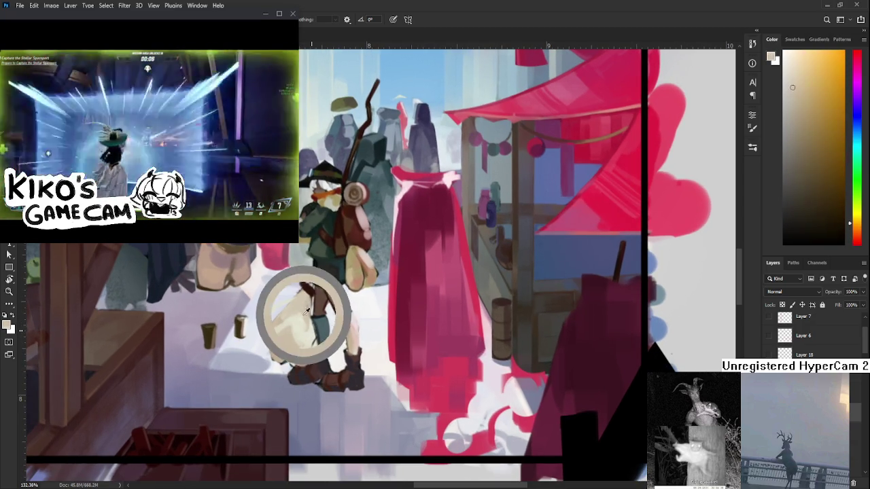
left_click(307, 311, "alt")
left_click(310, 291, "alt")
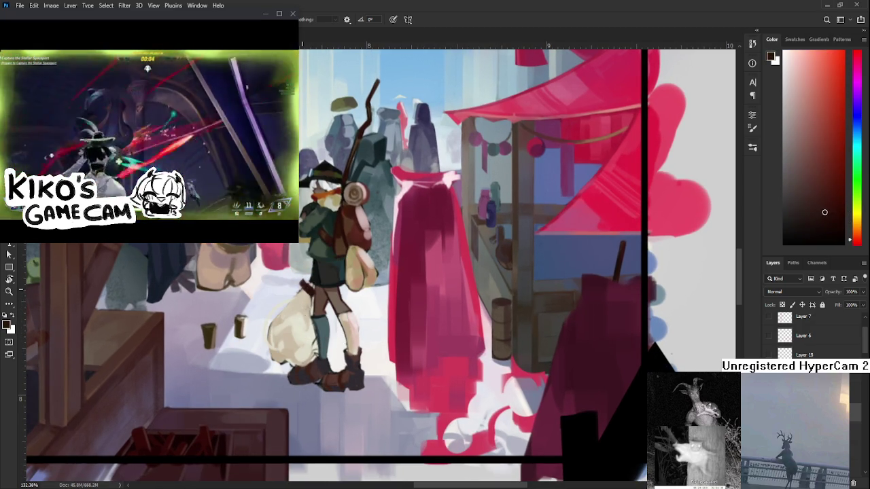
left_click(301, 304, "alt")
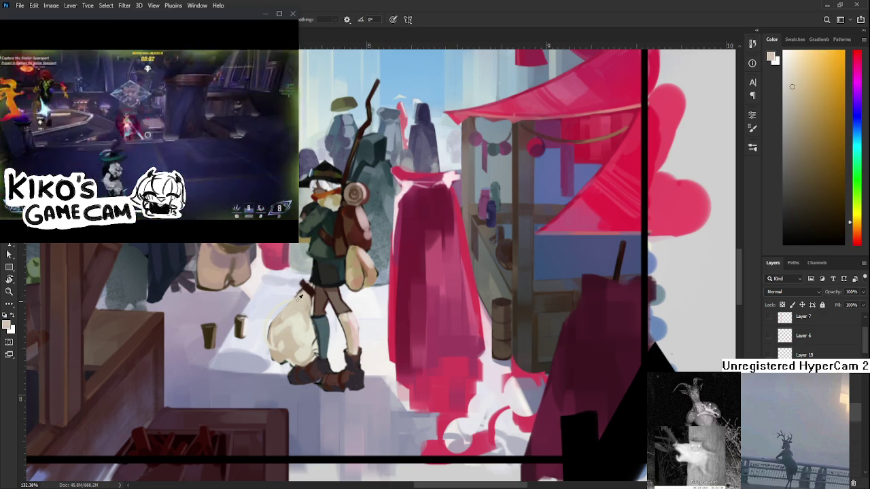
left_click(304, 288, "alt")
left_click(310, 288, "alt")
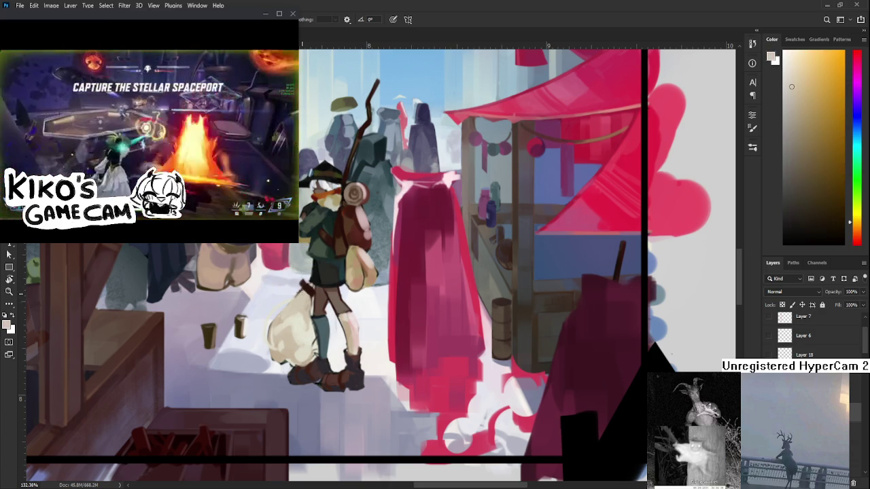
key("e")
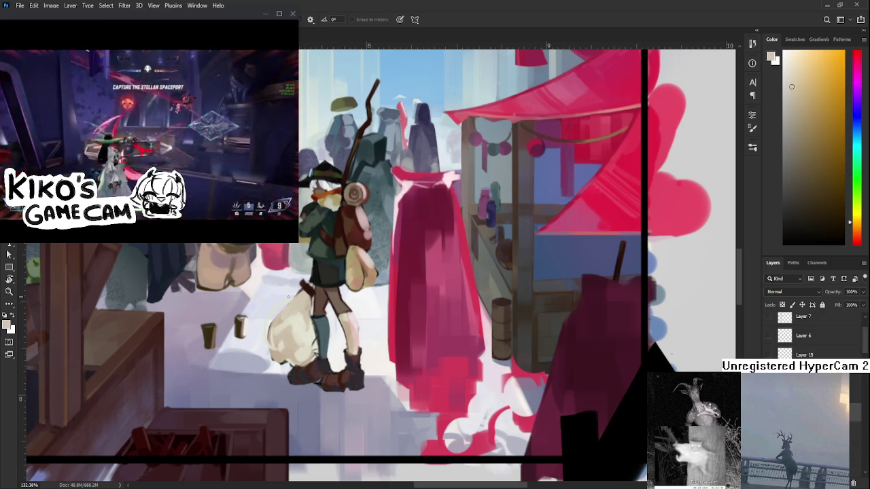
mouse_move(150, 136)
left_click(159, 232)
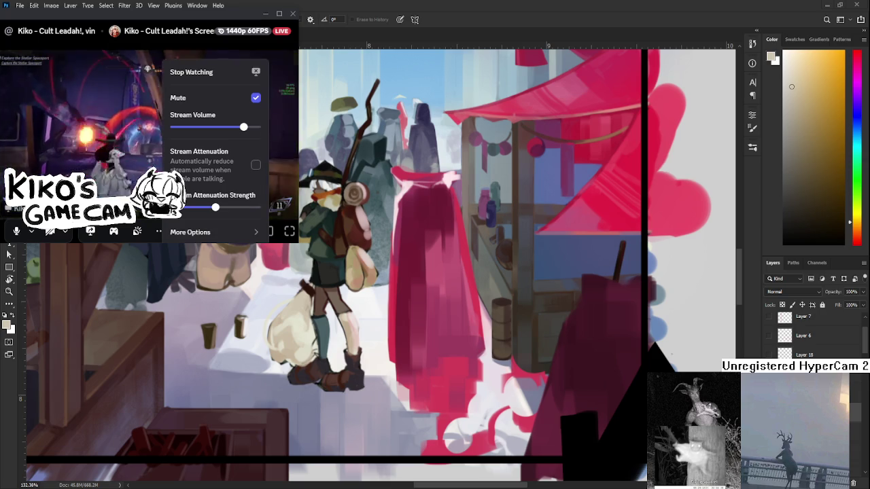
left_click(161, 232)
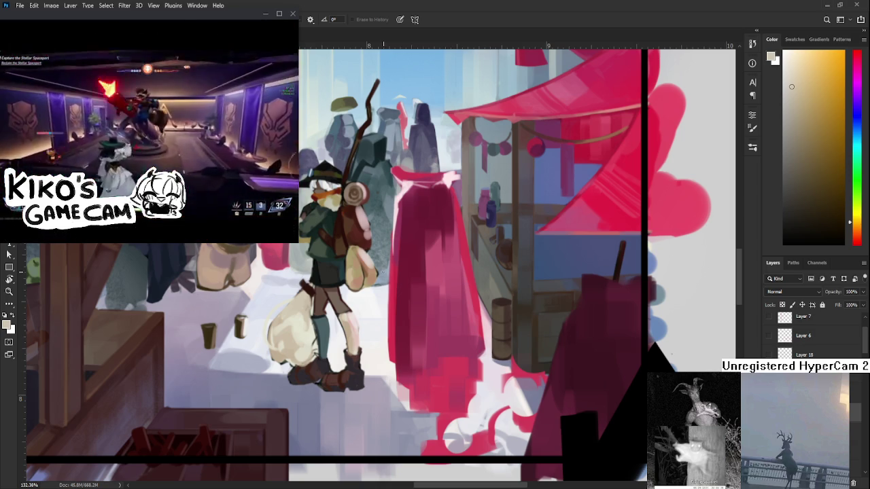
Step: Draw a thin dark purple outline stroke along the sack
scroll(374, 270, "down", 3)
scroll(375, 271, "up", 4)
scroll(374, 271, "up", 1)
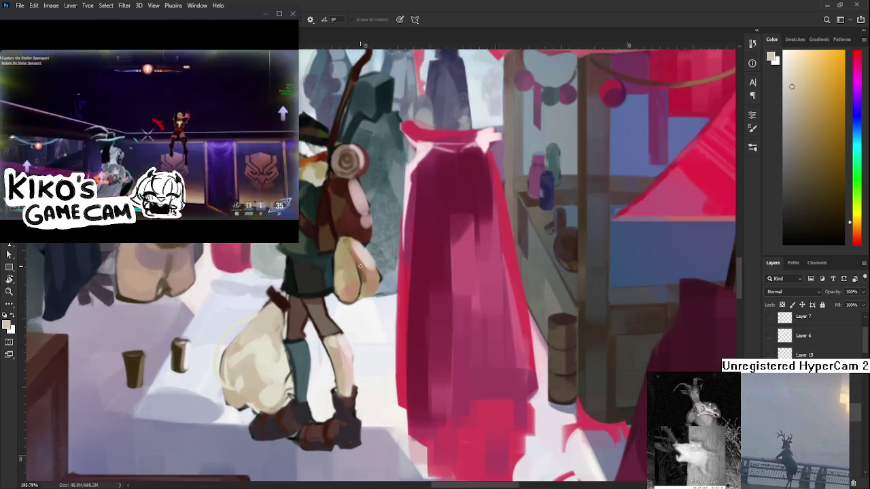
scroll(375, 271, "up", 1)
left_click_drag(315, 382, 339, 361)
left_click(339, 361, "alt")
Step: Compare the sack with and without its dark outline, keeping the outline
left_click_drag(298, 286, 287, 342)
key("ctrl+z")
key("ctrl+shift+z")
key("ctrl+z")
key("ctrl+shift+z")
key("ctrl+z")
key("ctrl+shift+z")
key("ctrl+z")
key("ctrl+shift+z")
Step: Touch up the pack with light beige and yellow sampled from the sack
left_click(305, 295, "alt")
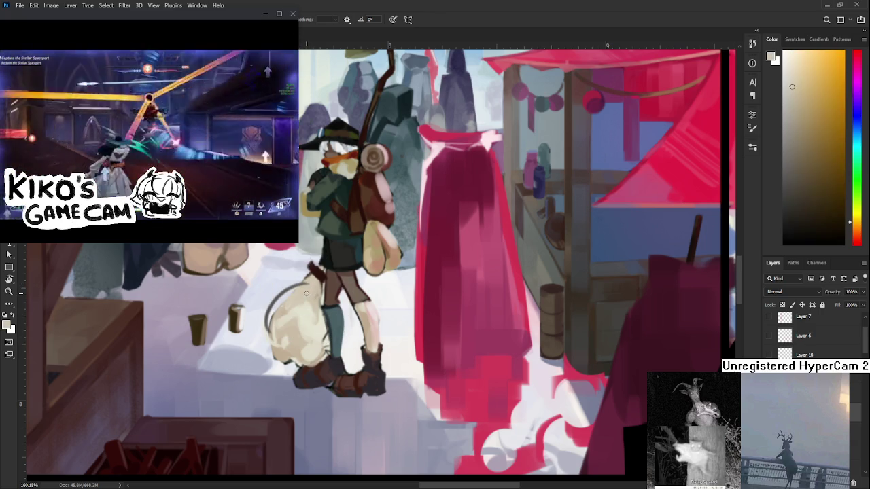
left_click(301, 284, "alt")
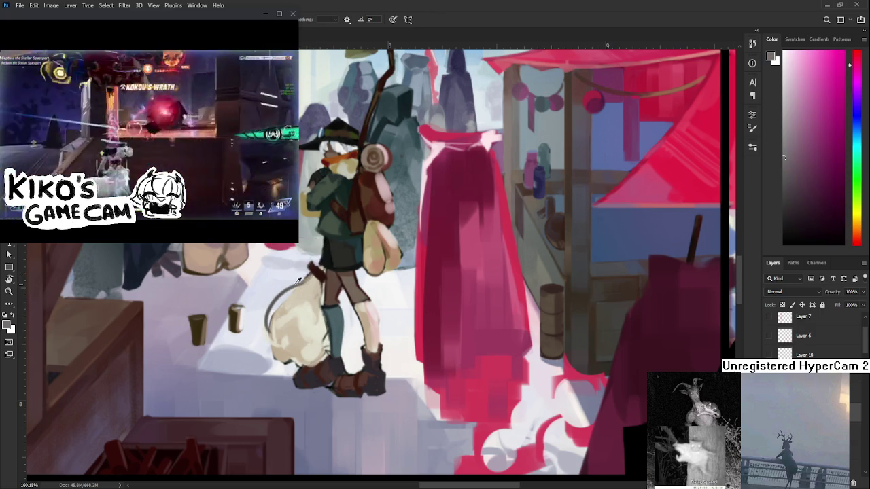
left_click(310, 283, "alt")
left_click(305, 291, "alt")
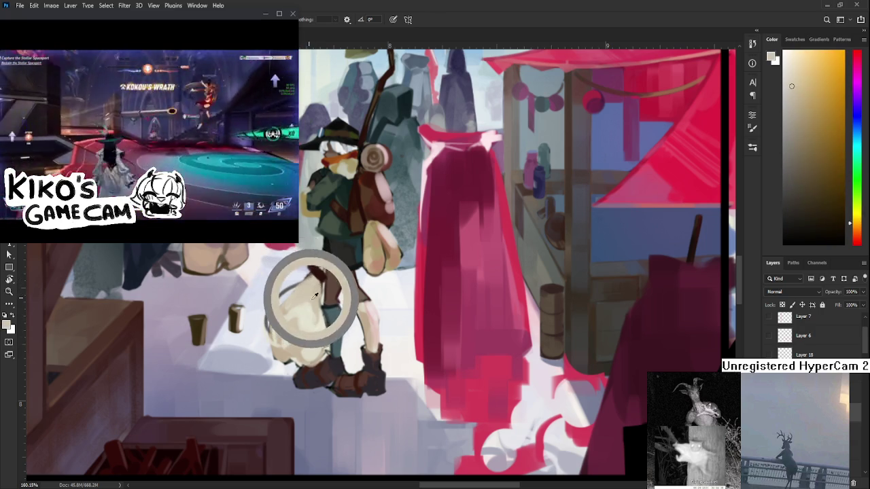
left_click(322, 316, "alt")
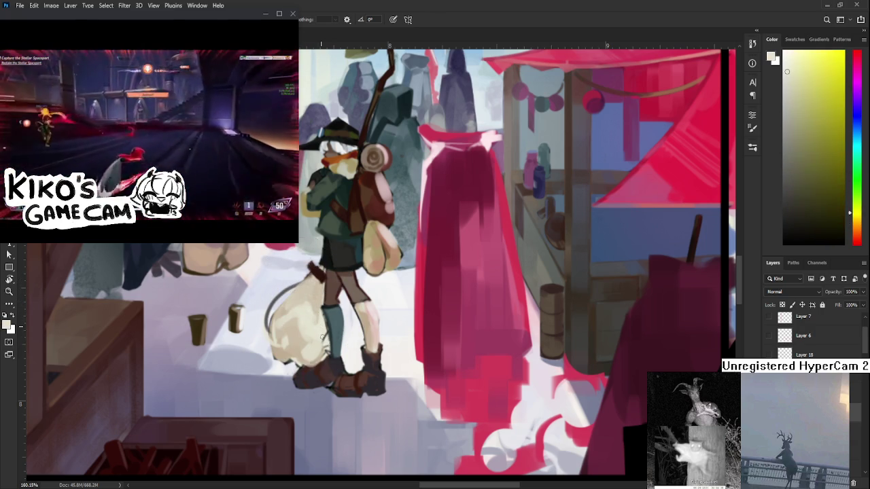
key("e")
Step: Reset the canvas upright and paint the bedroll with sampled dark red, cream and orange-brown
left_click_drag(326, 350, 296, 257)
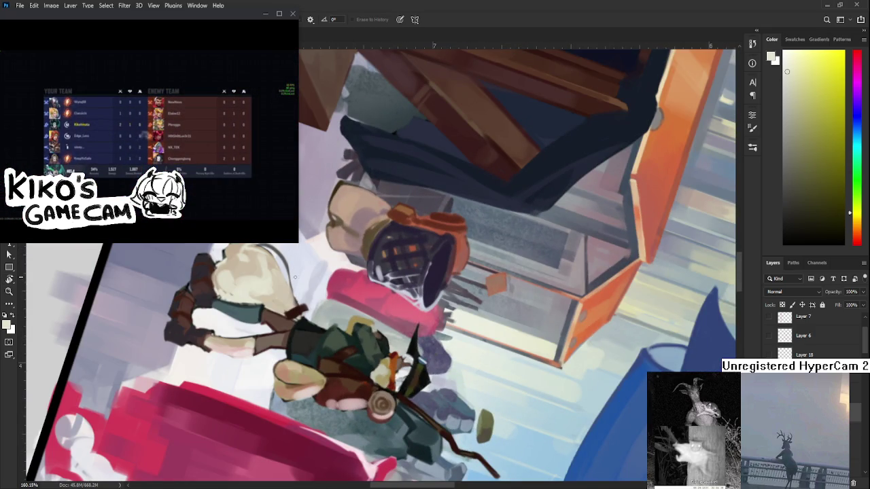
key("r")
mouse_move(296, 280)
left_mouse_down()
mouse_move(413, 314)
mouse_move(367, 319)
left_mouse_up()
left_click(362, 321, "alt")
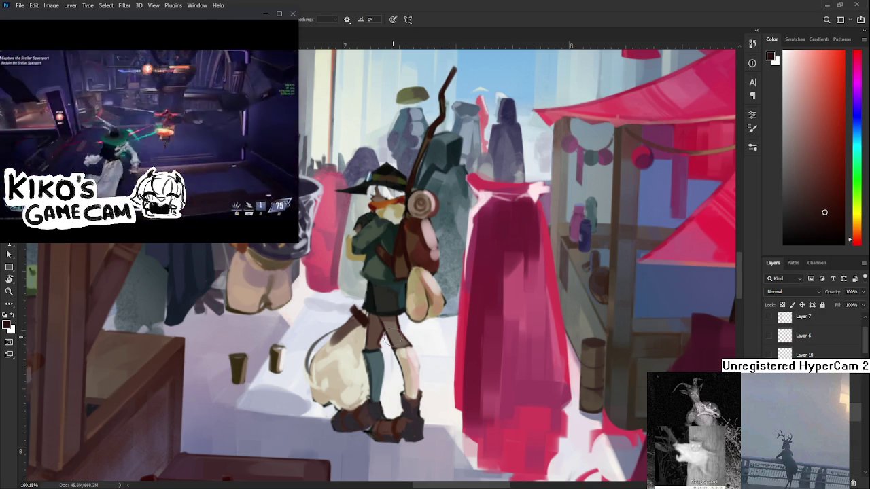
left_click_drag(389, 335, 381, 320)
left_click(344, 320, "alt")
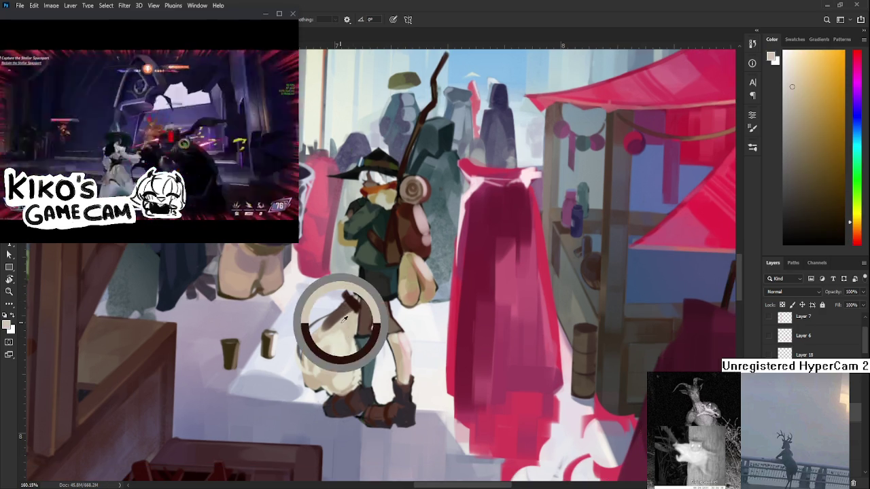
left_click(348, 309, "alt")
mouse_move(349, 330)
left_mouse_down()
mouse_move(335, 367)
mouse_move(340, 406)
mouse_move(414, 323)
mouse_move(329, 235)
mouse_move(462, 319)
left_mouse_up()
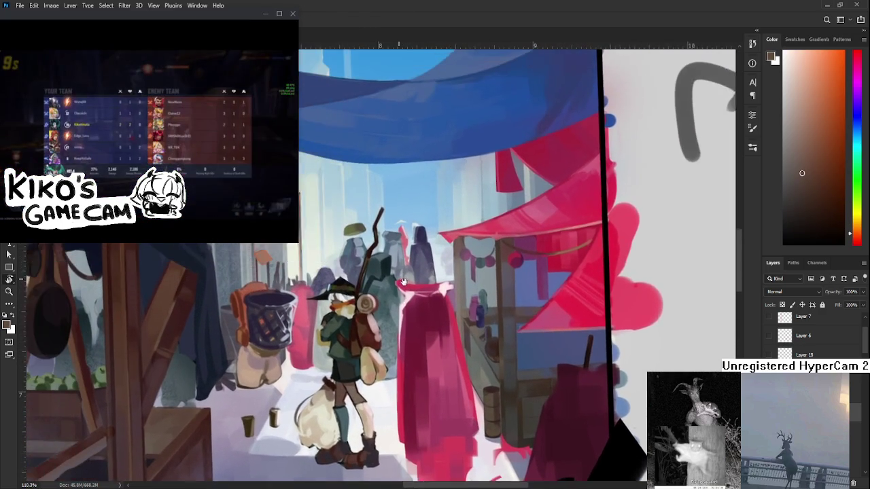
scroll(386, 246, "up", 5)
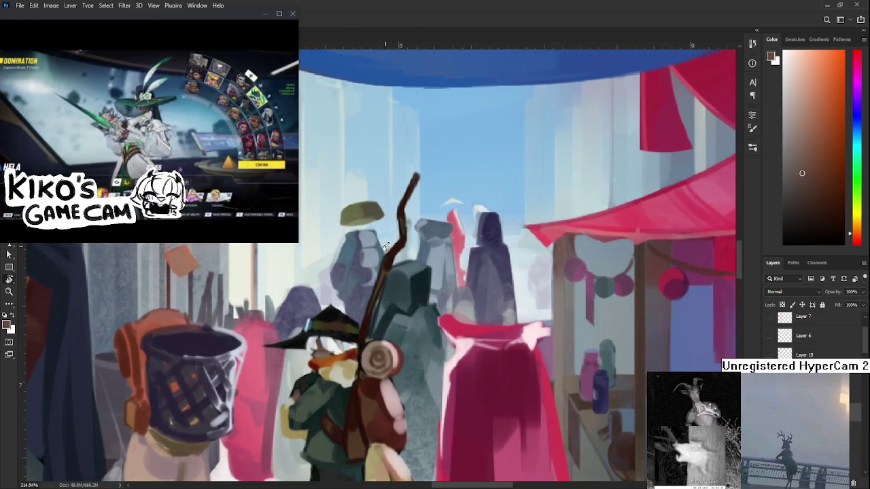
Step: Outline a lantern atop the staff in hat black and fill it pale pink
key("b")
left_click(330, 310, "alt")
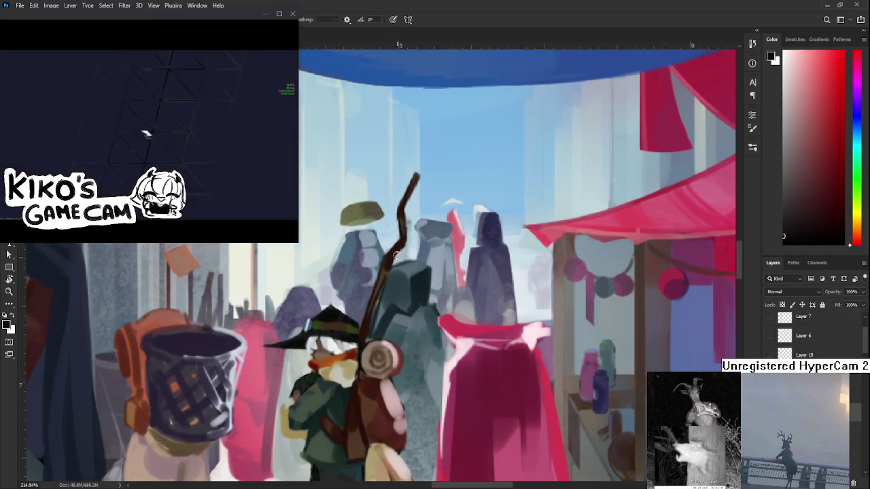
left_click_drag(405, 292, 426, 296)
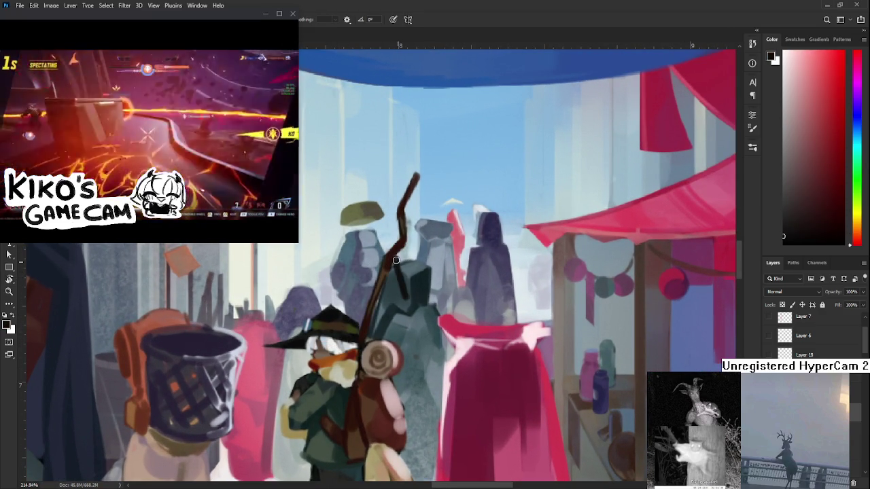
left_click(462, 343, "alt")
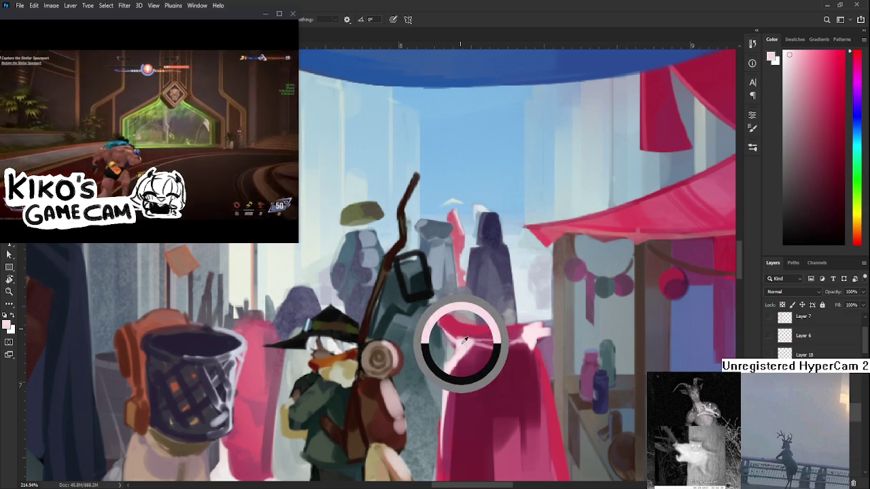
mouse_move(407, 267)
left_mouse_down()
mouse_move(435, 303)
mouse_move(408, 261)
left_mouse_up()
left_click(416, 294, "alt")
left_click(408, 278, "alt")
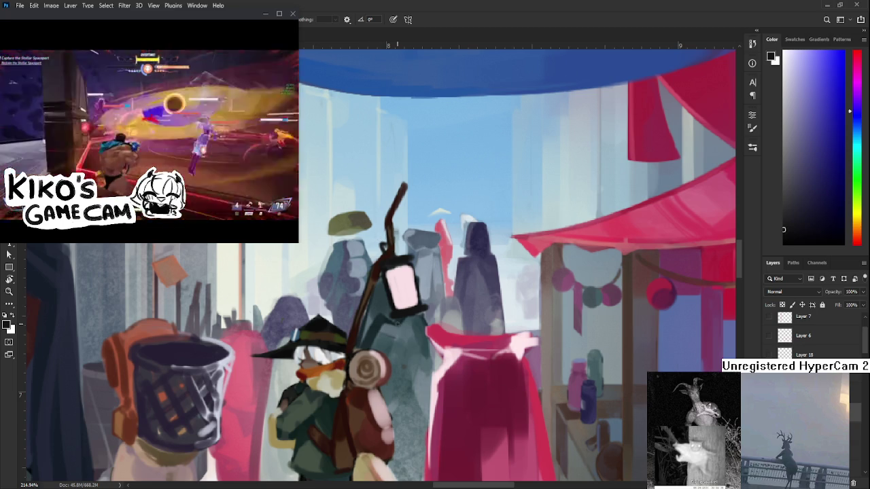
Step: Paint crossed dark frame bars over the brightened lantern glass and touch up its top edge
mouse_move(393, 271)
left_mouse_down()
mouse_move(333, 294)
mouse_move(350, 311)
left_mouse_up()
mouse_move(346, 276)
left_mouse_down()
mouse_move(333, 313)
mouse_move(350, 313)
left_mouse_up()
mouse_move(327, 282)
left_mouse_down()
mouse_move(353, 316)
mouse_move(340, 296)
mouse_move(350, 299)
mouse_move(350, 316)
mouse_move(335, 333)
mouse_move(353, 310)
left_mouse_up()
mouse_move(324, 279)
left_mouse_down()
mouse_move(344, 275)
mouse_move(356, 291)
mouse_move(363, 276)
left_mouse_up()
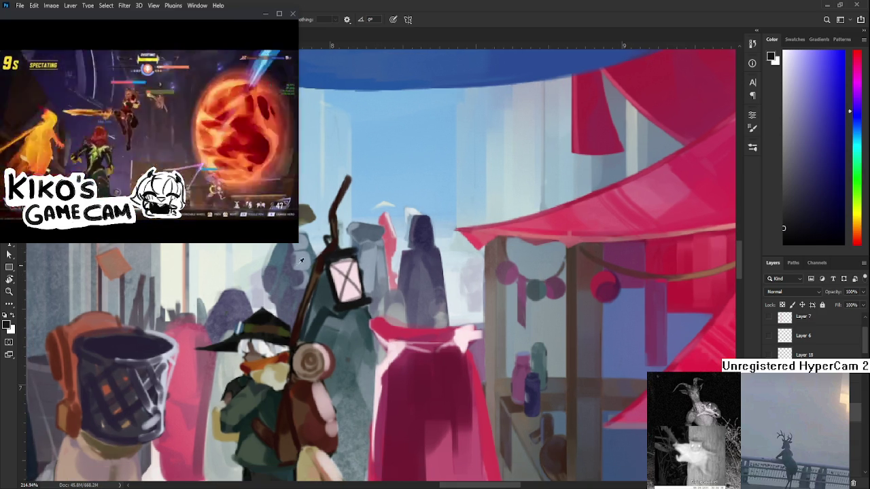
Step: Resample the lantern's pale pink glass and dark frame colours, then erase stray paint along the pole
left_click(326, 270, "alt")
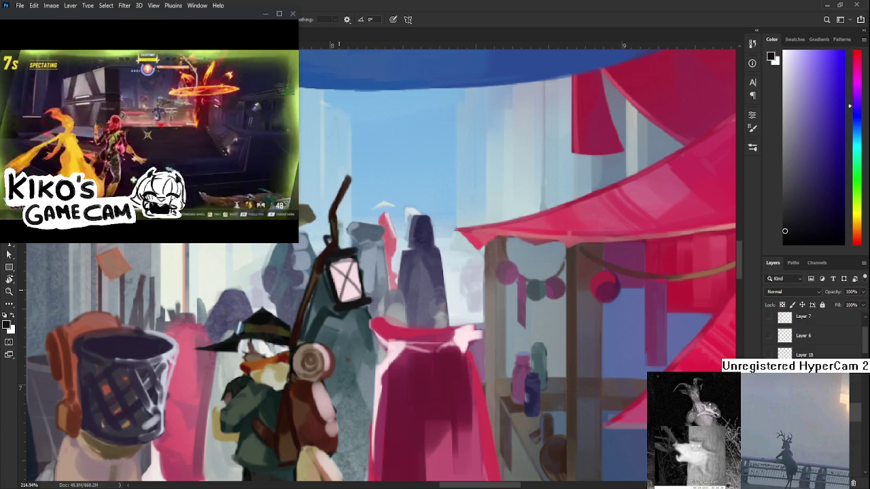
left_click(338, 279, "alt")
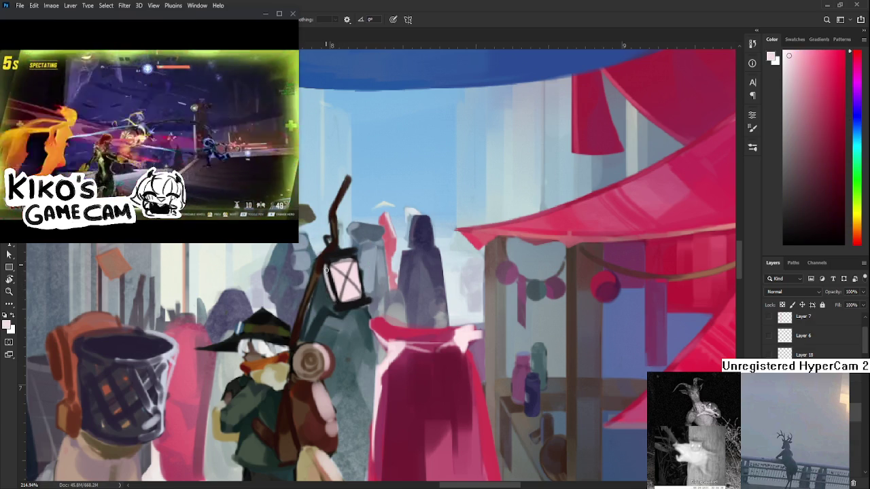
left_click(349, 279, "alt")
key("e")
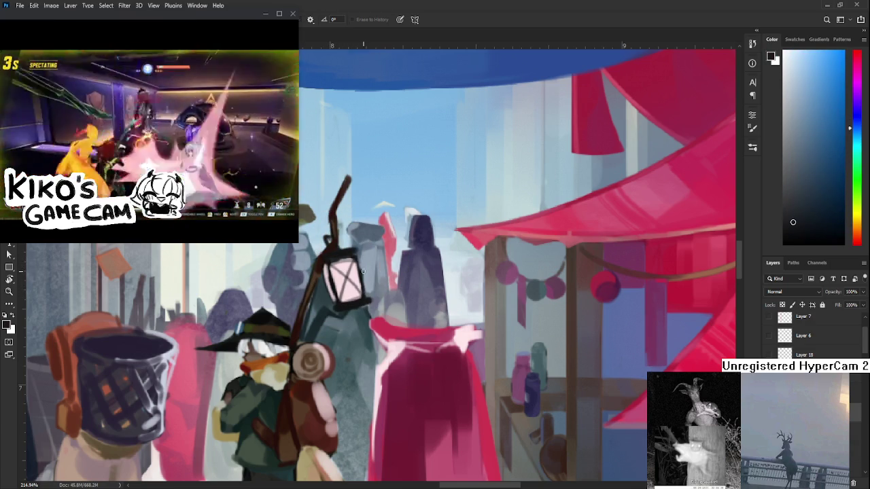
scroll(353, 266, "down", 2)
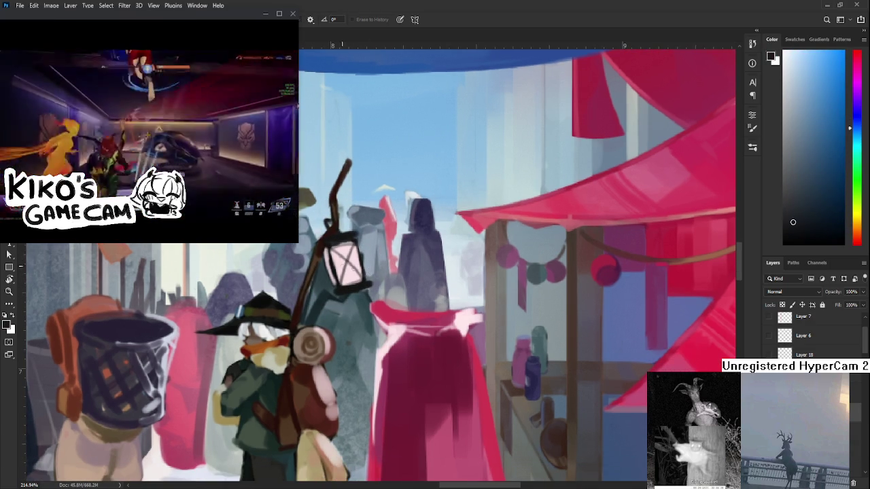
left_click_drag(325, 283, 328, 280)
left_click_drag(405, 299, 386, 313)
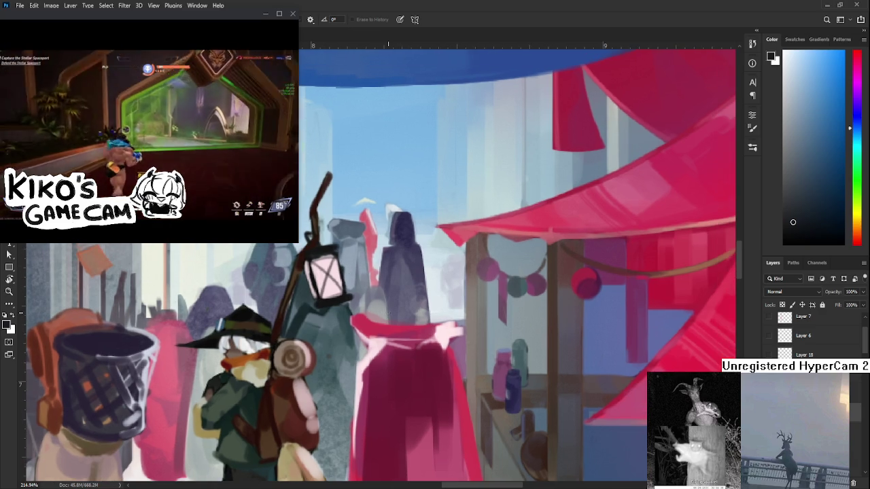
key("ctrl+comma")
key("ctrl+comma")
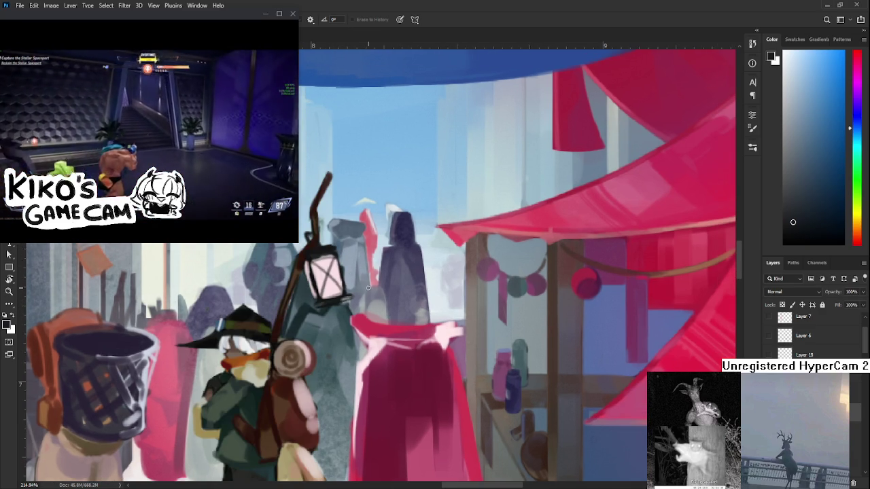
Step: Sample light pink and pale blue near the lantern and clean its edges with the Eraser
key("b")
left_click(323, 294, "alt")
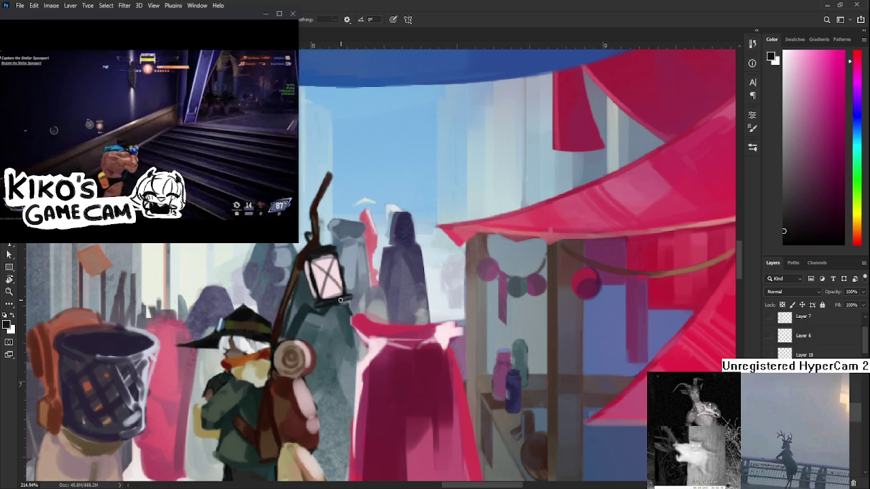
key("e")
key("b")
left_click(310, 257, "alt")
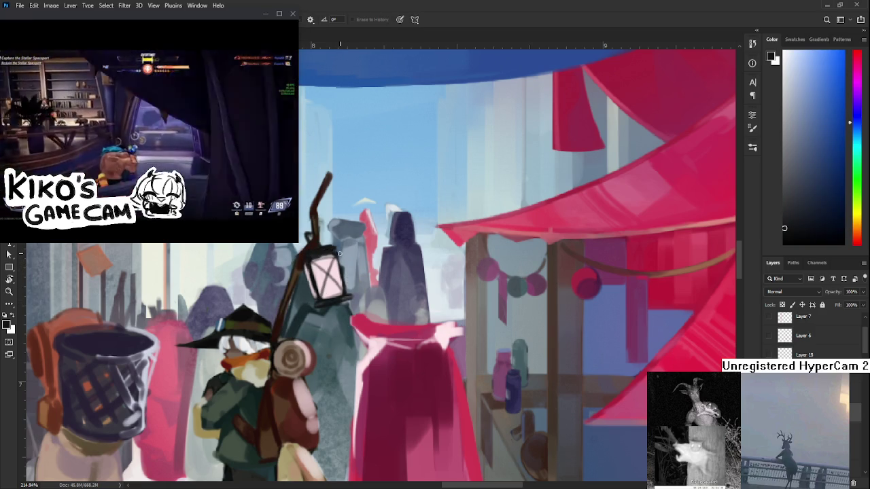
key("e")
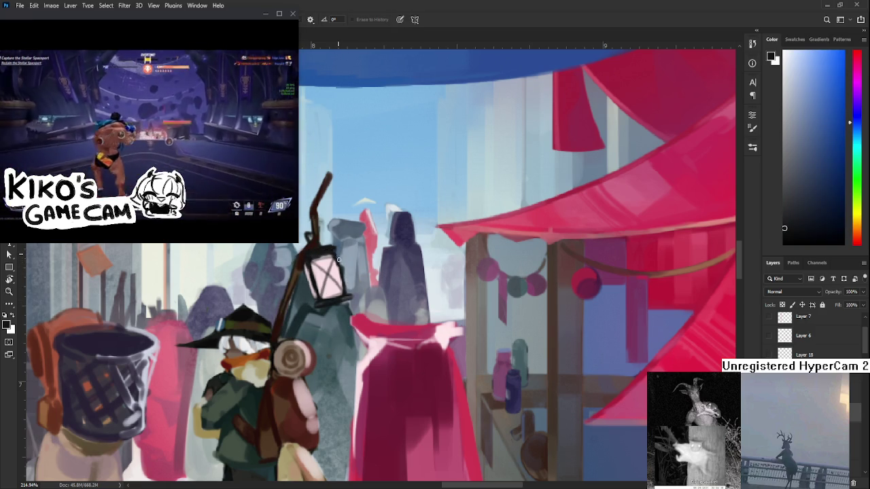
left_click_drag(337, 264, 340, 245)
scroll(340, 245, "down", 1)
scroll(340, 245, "down", 1)
scroll(339, 246, "down", 1)
scroll(391, 235, "down", 1)
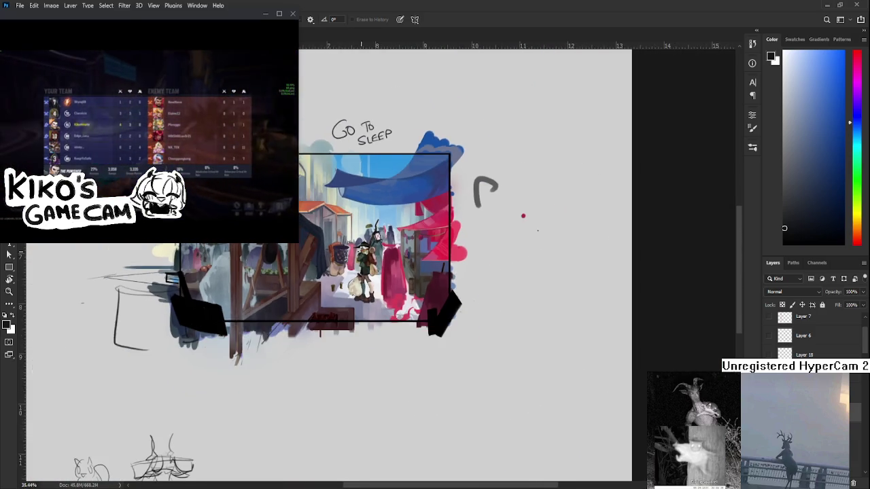
scroll(381, 258, "up", 1)
scroll(372, 280, "up", 1)
scroll(371, 280, "up", 1)
scroll(408, 306, "up", 1)
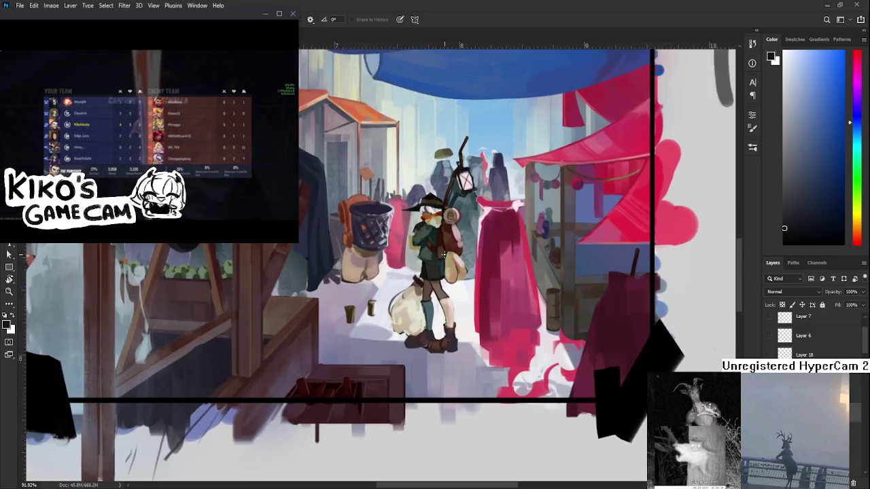
scroll(476, 339, "up", 1)
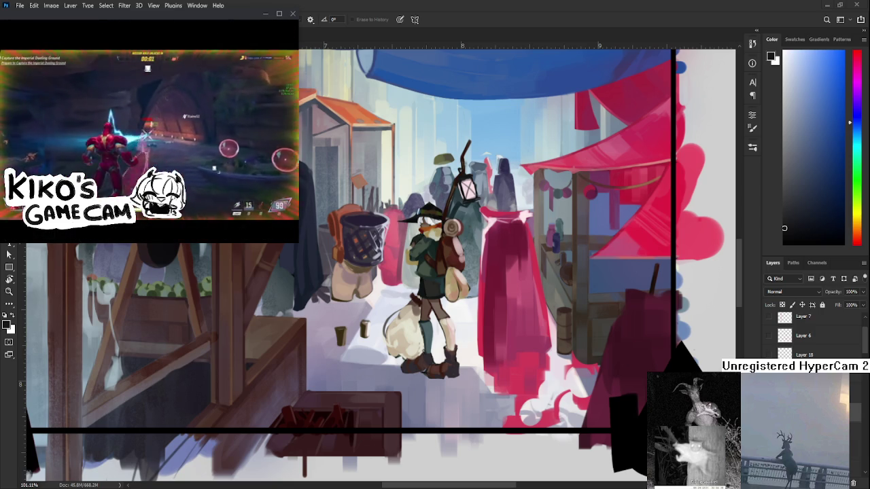
scroll(423, 332, "down", 2)
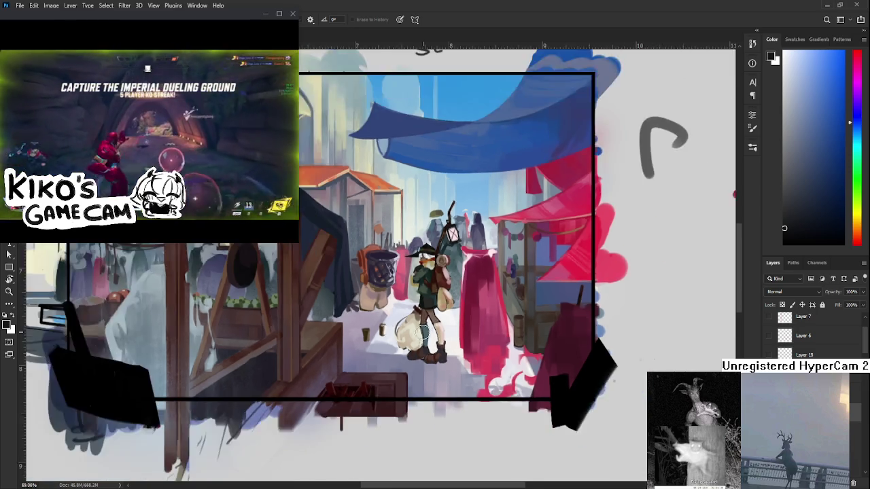
scroll(421, 333, "down", 3)
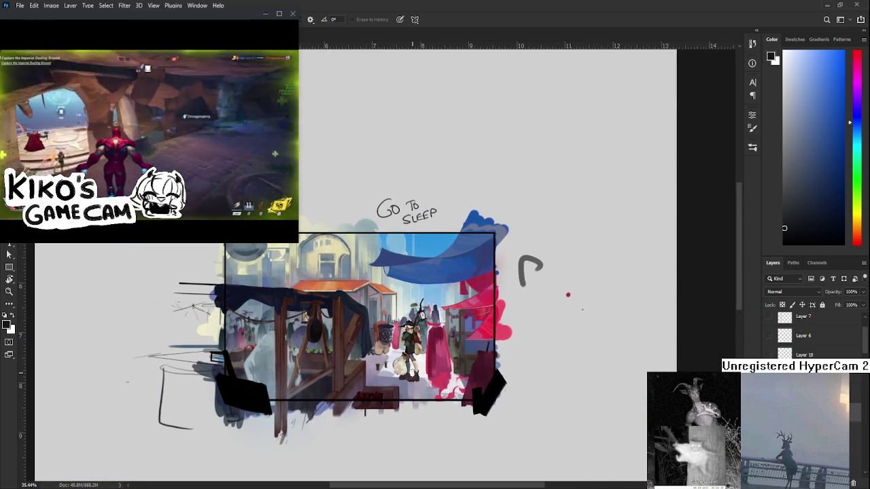
scroll(421, 376, "up", 1)
scroll(416, 371, "up", 1)
scroll(408, 367, "up", 1)
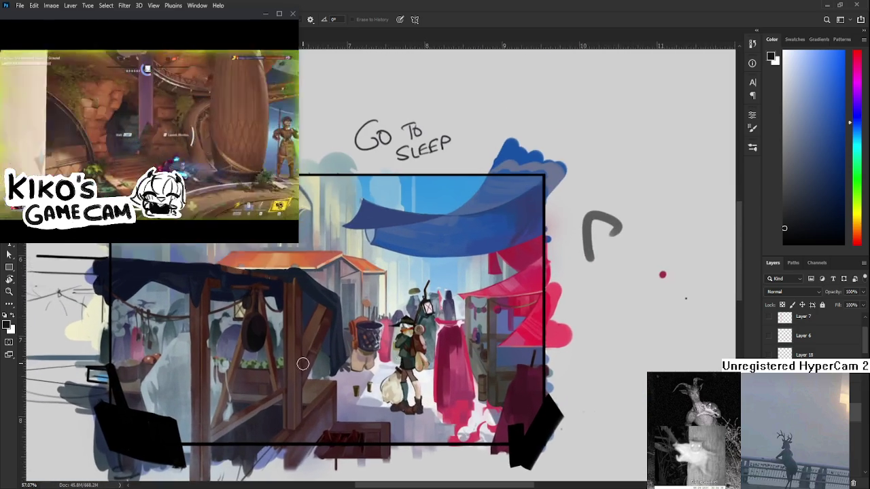
scroll(340, 340, "up", 1)
scroll(435, 398, "down", 2)
scroll(436, 398, "up", 1)
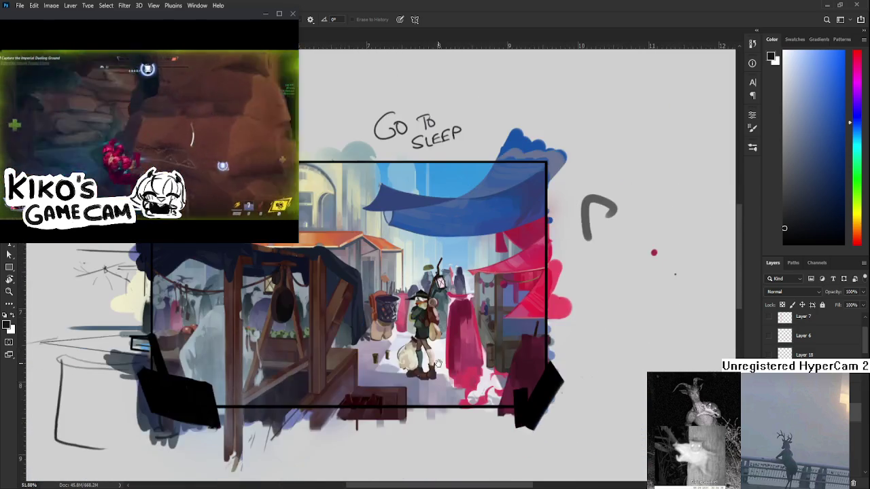
left_click_drag(437, 365, 423, 406)
scroll(423, 406, "down", 2)
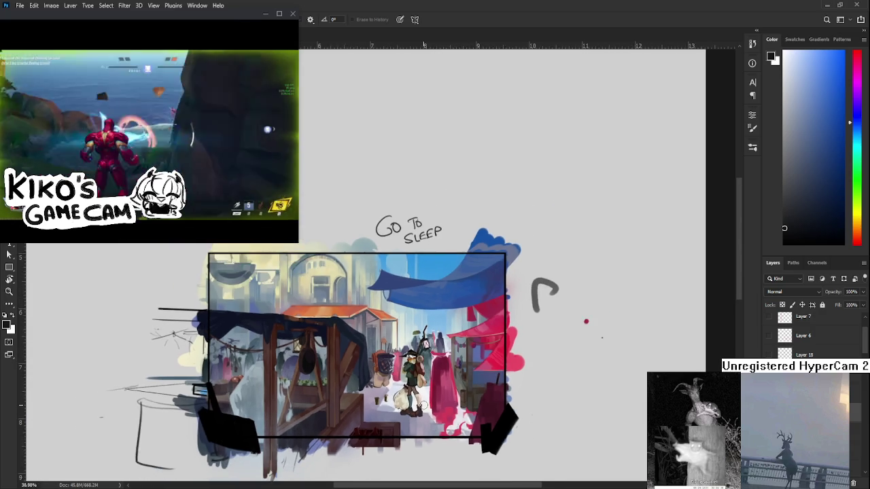
scroll(422, 406, "down", 1)
scroll(435, 400, "up", 2)
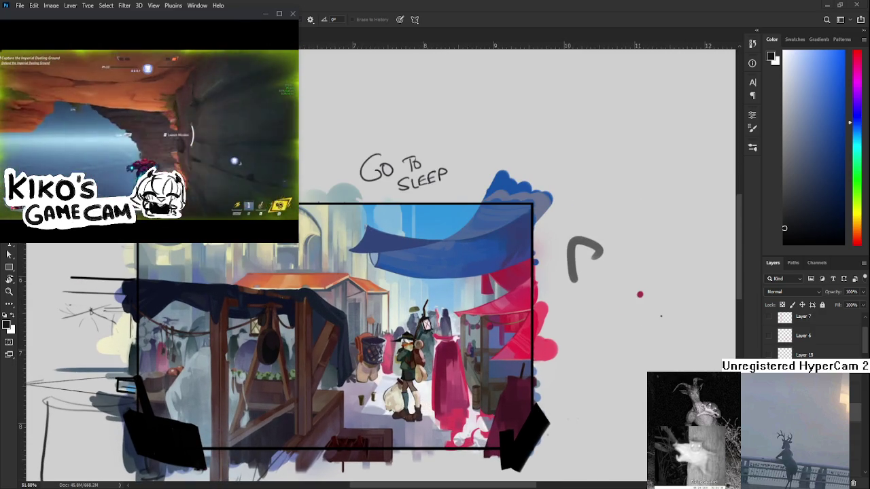
scroll(406, 377, "up", 2)
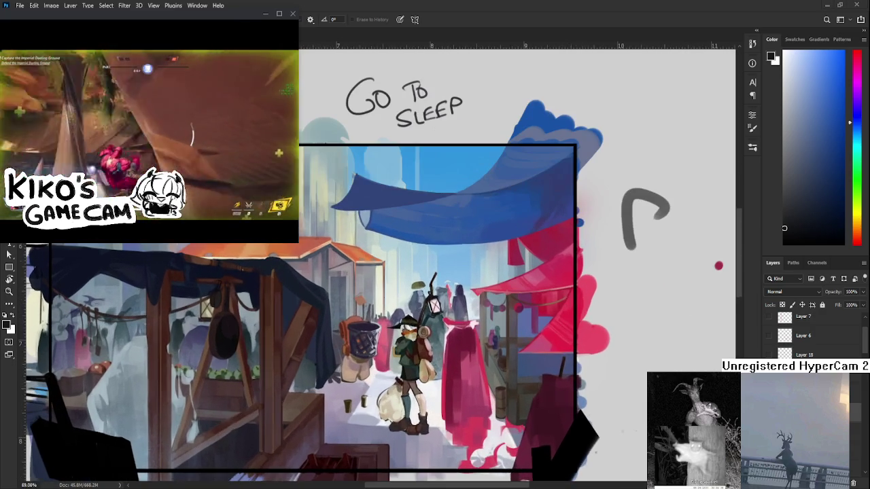
mouse_move(408, 465)
left_mouse_down()
mouse_move(468, 457)
mouse_move(467, 484)
left_mouse_up()
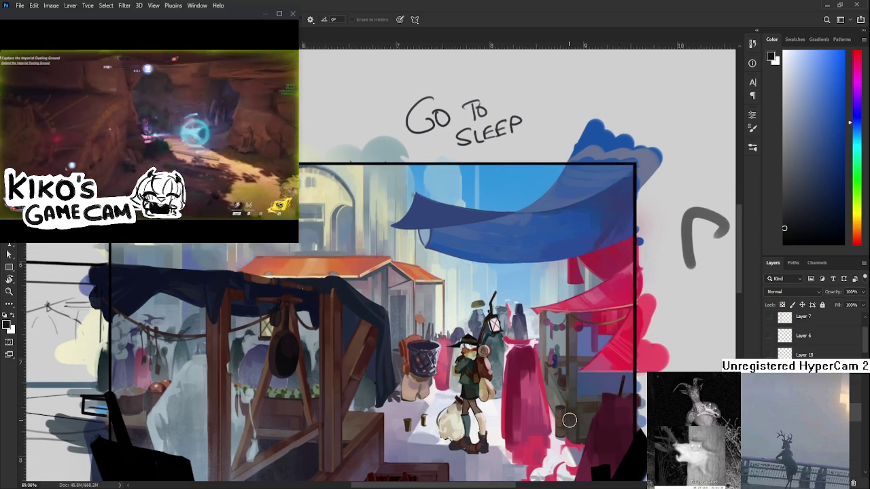
Step: Paint a light-blue stroke left of the traveler, then undo it away
key("b")
left_click(476, 319, "alt")
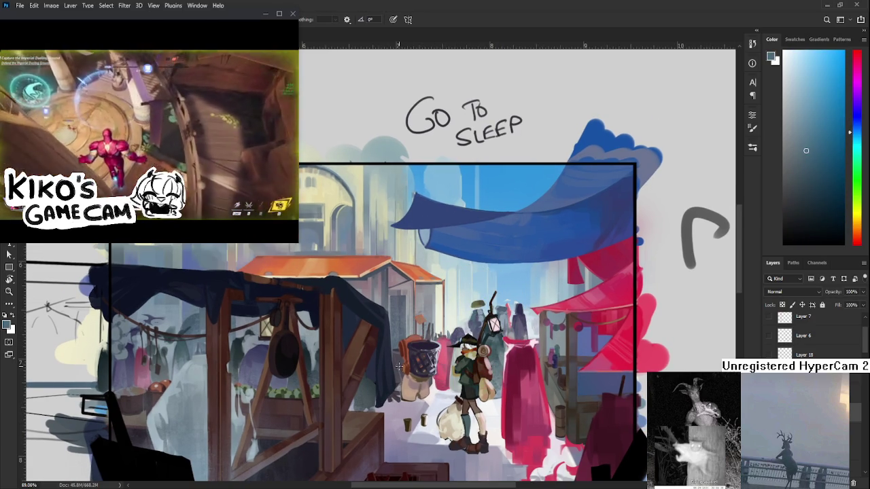
left_click_drag(400, 391, 406, 469)
left_click_drag(408, 423, 380, 348)
key("ctrl+z")
key("ctrl+shift+z")
key("ctrl+z")
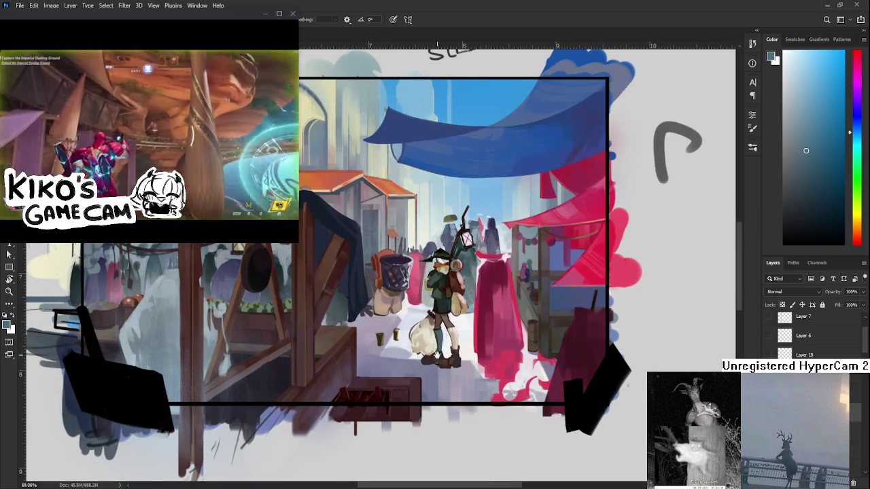
Step: Pan to the GO TO SLEEP note, scroll the Layers panel, and sample a dark orange from the stall
left_click_drag(441, 349, 427, 378)
scroll(809, 333, "down", 3)
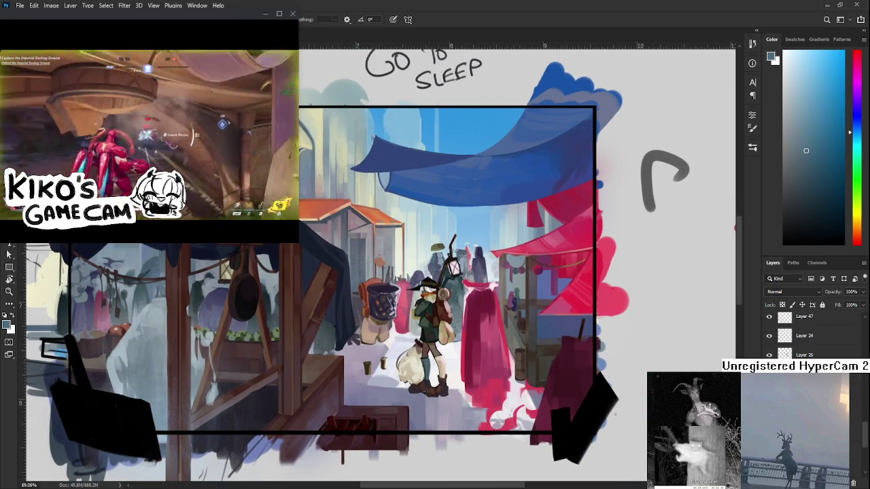
scroll(809, 333, "down", 3)
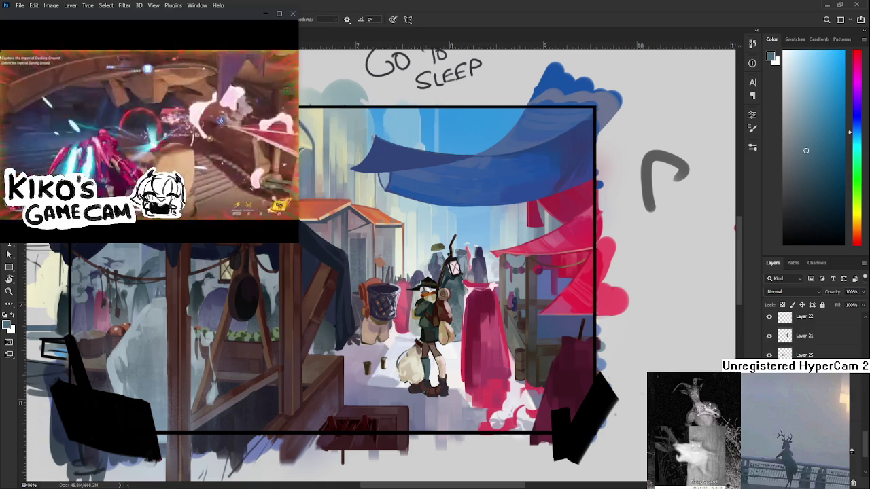
scroll(809, 336, "up", 3)
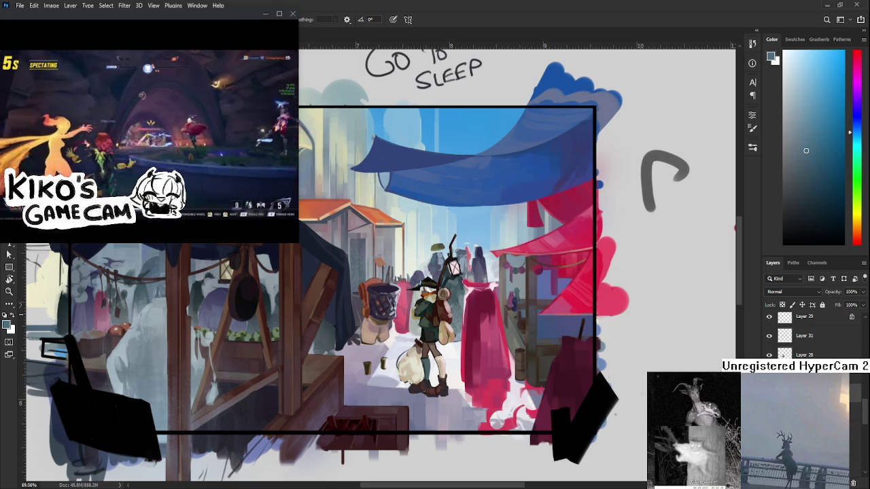
mouse_move(197, 295)
left_mouse_down()
mouse_move(85, 360)
mouse_move(93, 302)
left_mouse_up()
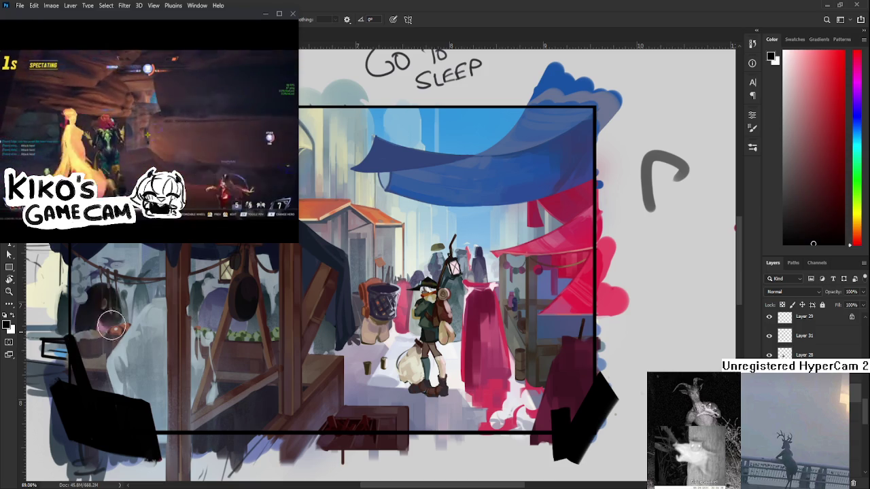
Step: Sample dark blue-purple and darker left-stall colours from the painting while panning toward the stall
key("e")
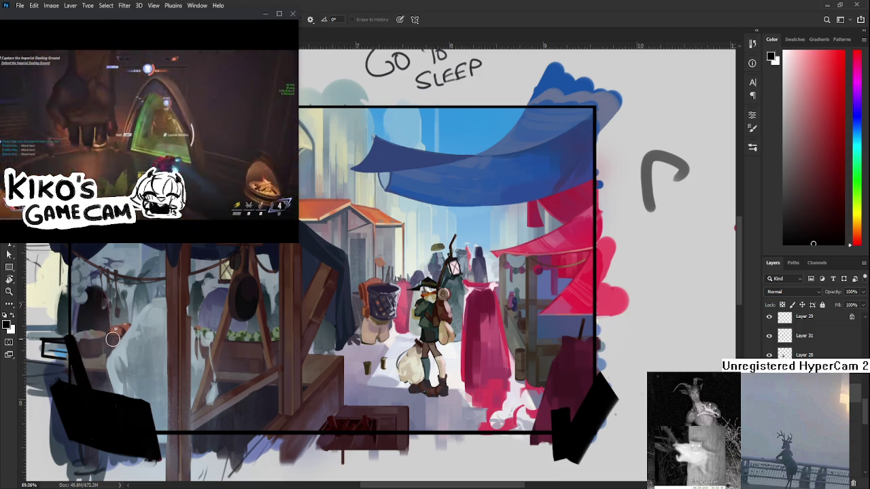
key("b")
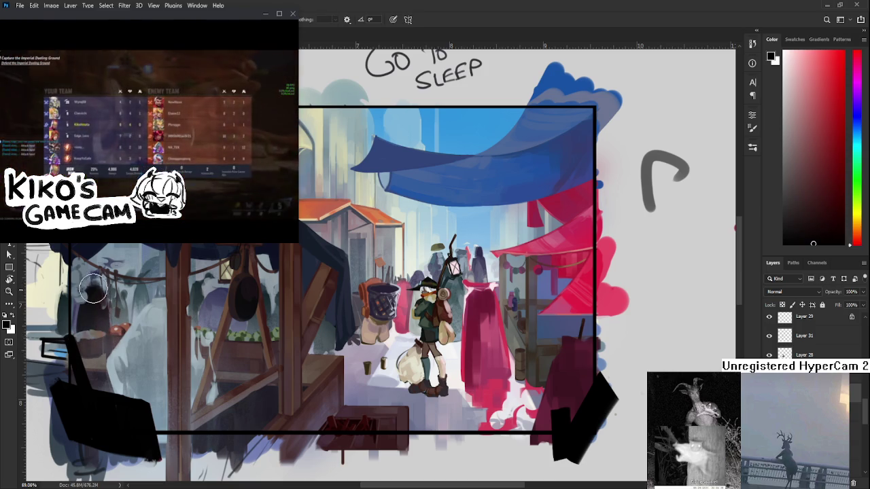
left_click(471, 254, "alt")
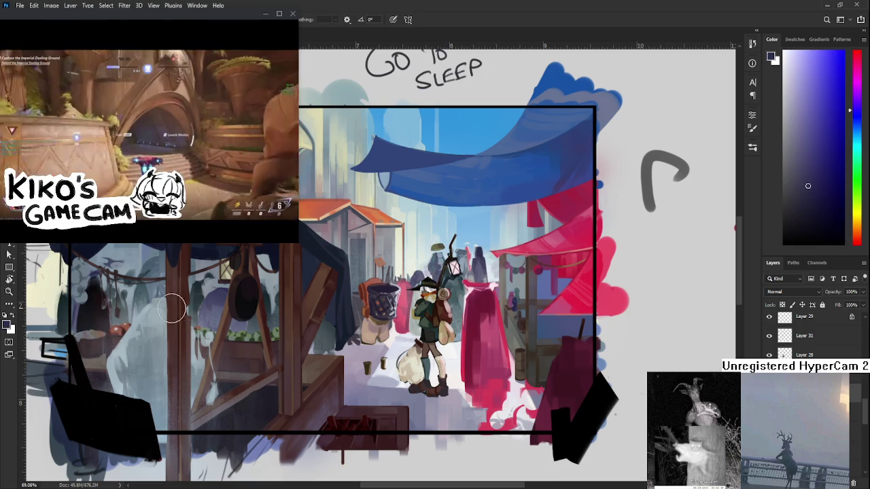
left_click(95, 311, "alt")
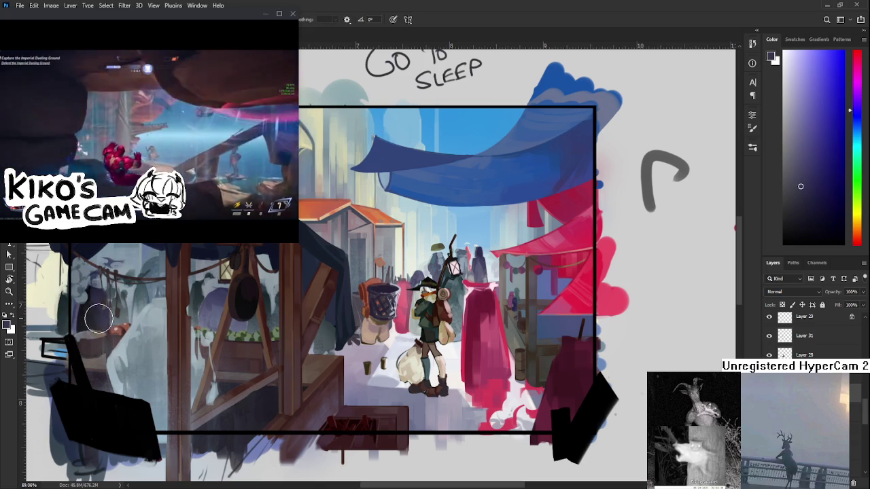
left_click(95, 310, "alt")
left_click_drag(152, 307, 133, 321)
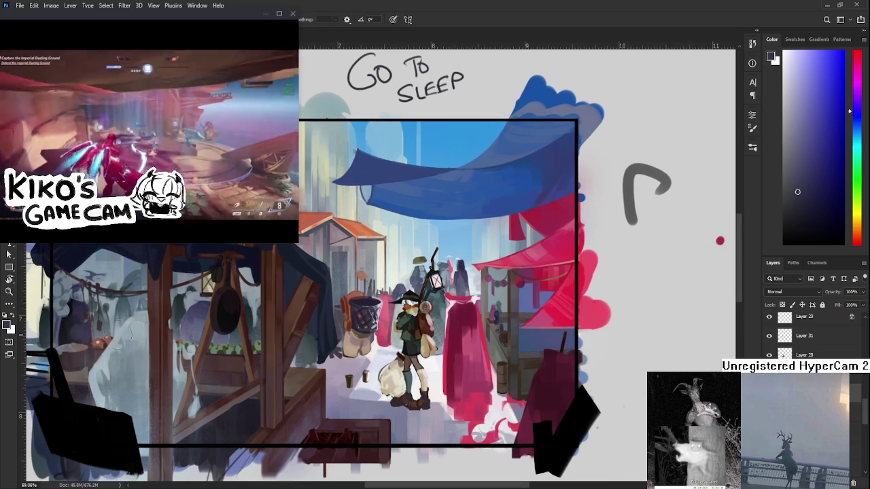
left_click(68, 331, "alt")
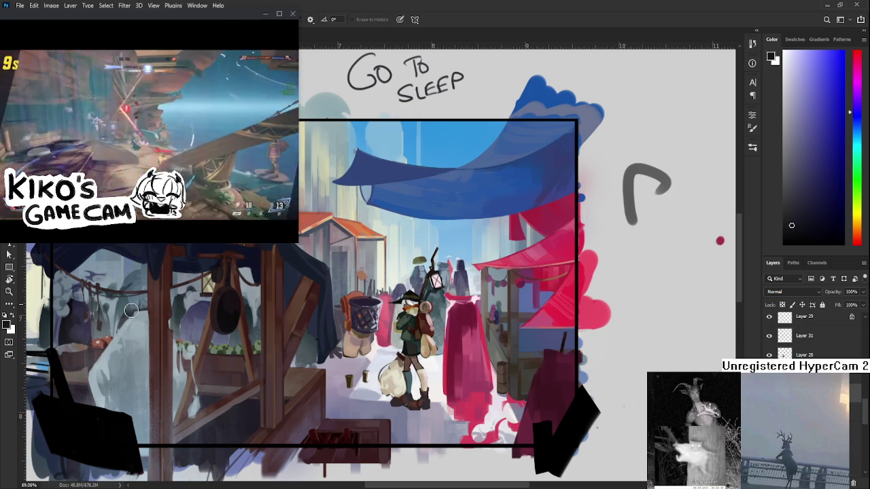
left_click_drag(260, 351, 228, 357)
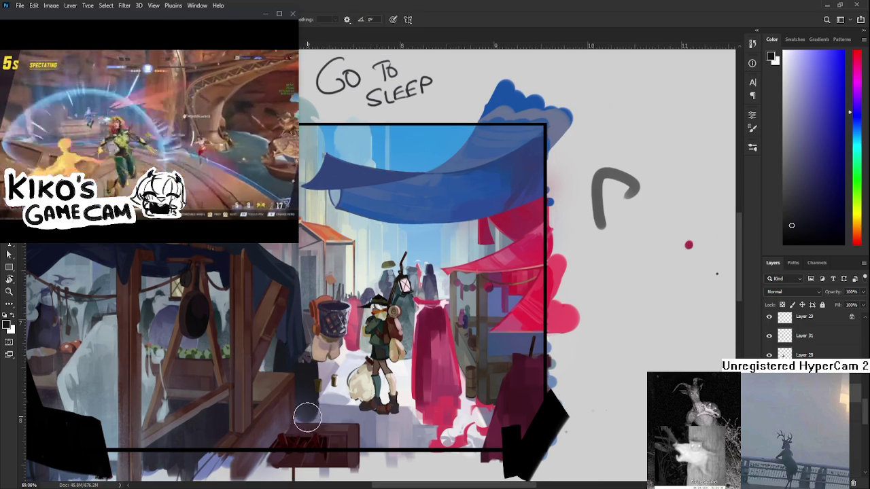
Step: Alternate between Eraser and Brush to rework the left stall's lower area
key("e")
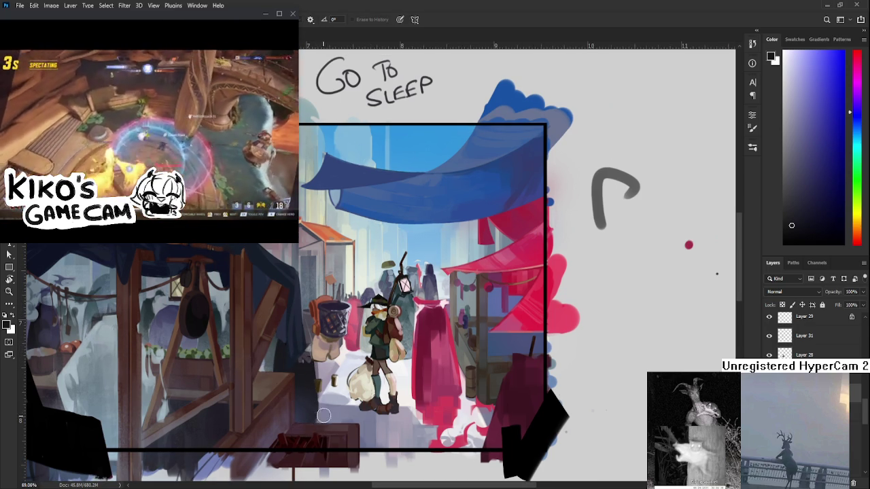
key("b")
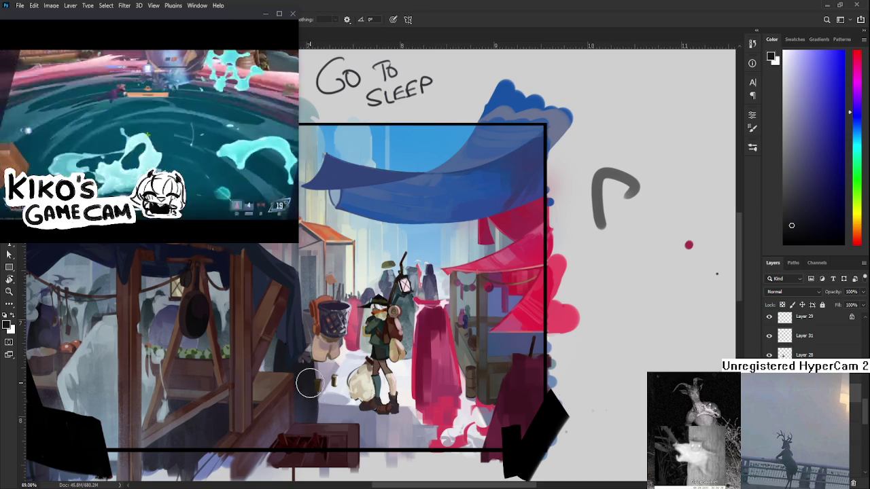
key("e")
key("b")
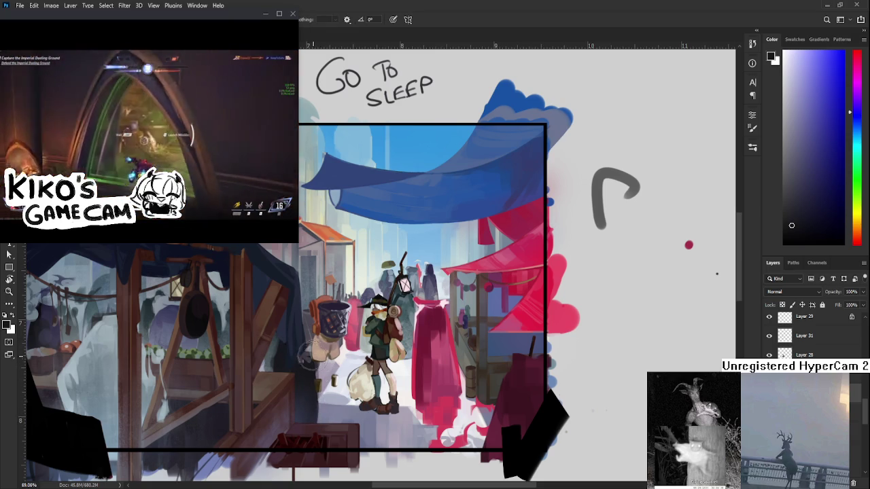
key("e")
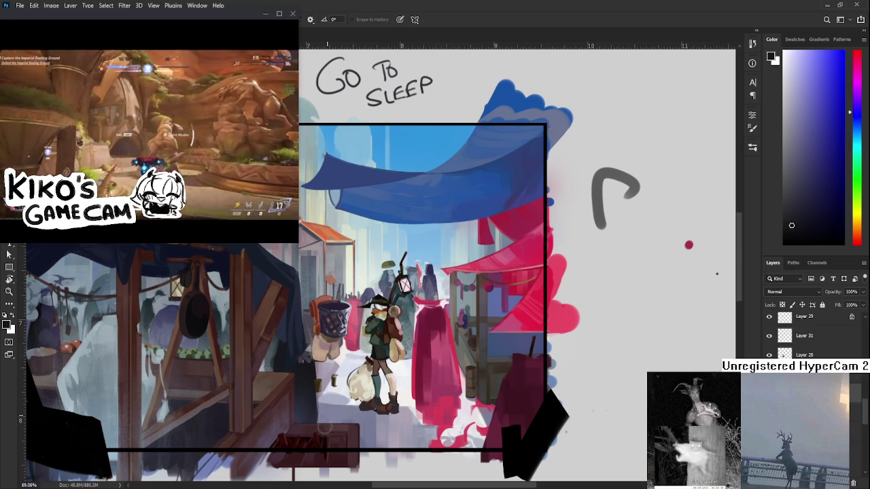
scroll(325, 425, "down", 1)
key("b")
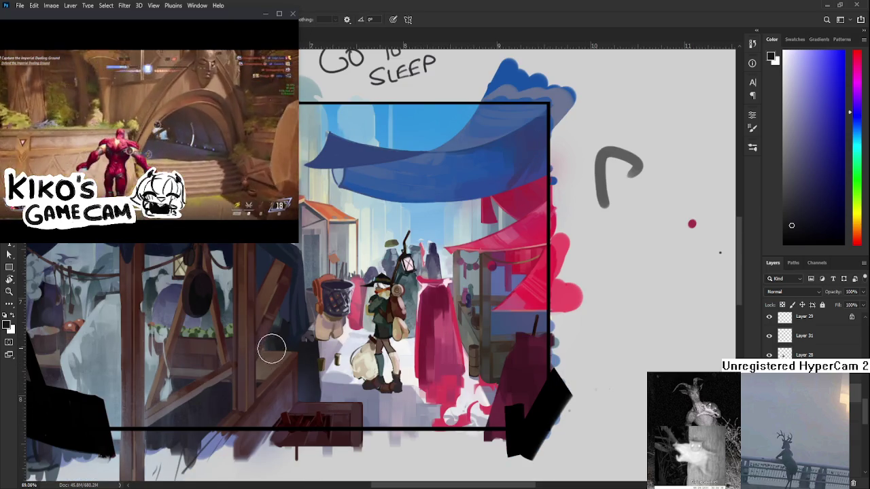
key("e")
key("b")
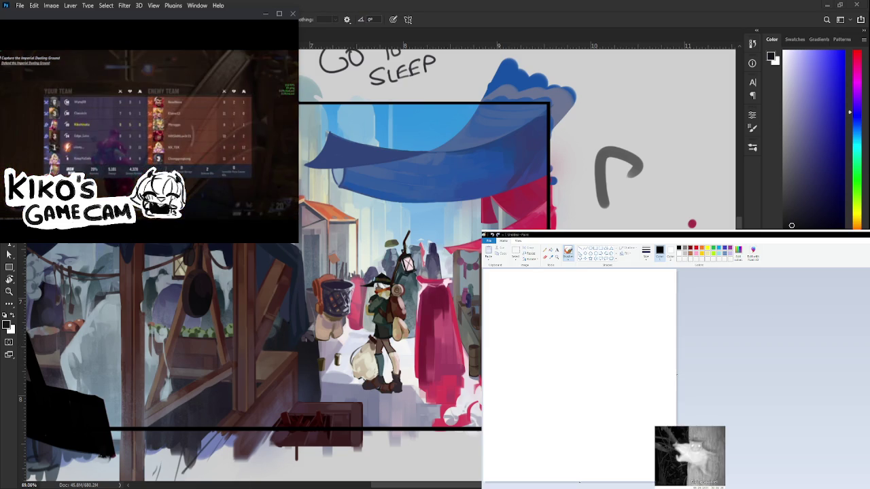
Step: Sketch the creature head's curve in Paint, redoing it twice, and hatch under the eye
left_click_drag(563, 308, 554, 392)
key("ctrl+z")
mouse_move(584, 317)
left_mouse_down()
mouse_move(571, 380)
mouse_move(558, 376)
left_mouse_up()
key("ctrl+z")
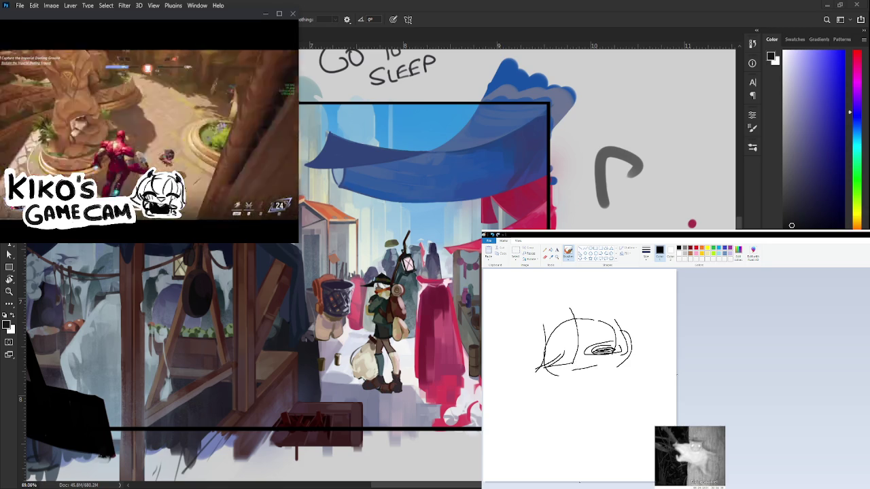
mouse_move(599, 353)
left_mouse_down()
mouse_move(614, 366)
mouse_move(591, 400)
left_mouse_up()
left_click_drag(615, 373, 620, 396)
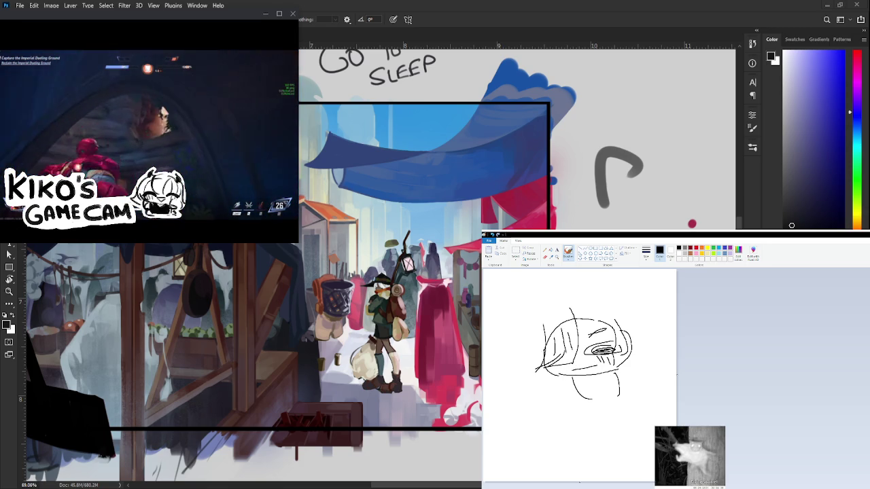
Step: Add left-side hatching, a diagonal line, a pointed right ear and horn strokes, undoing missteps
left_click_drag(542, 352, 565, 341)
left_click_drag(598, 304, 572, 348)
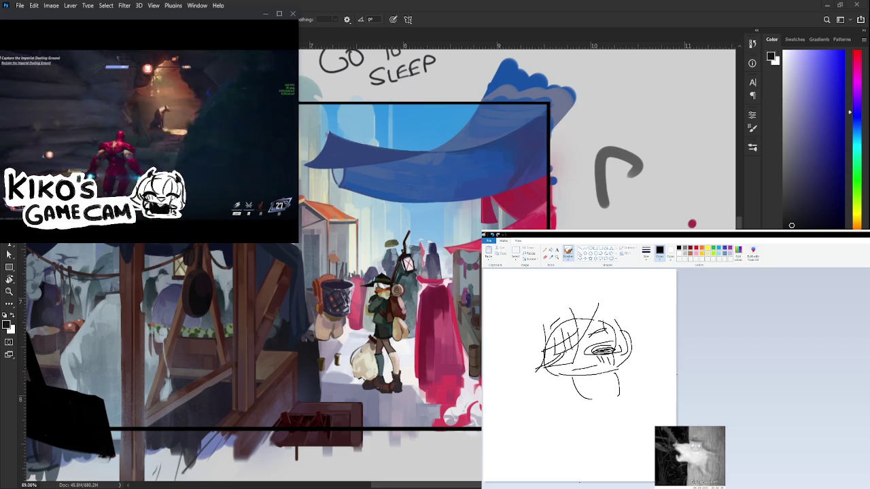
left_click_drag(631, 347, 663, 341)
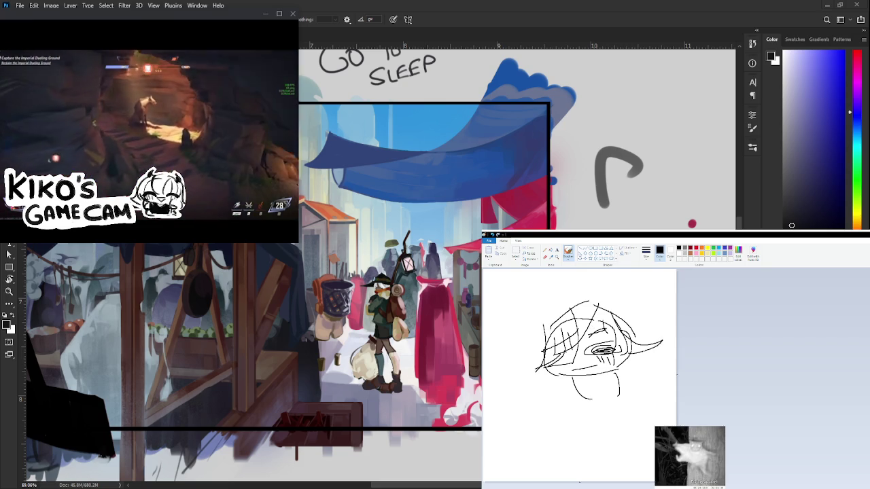
key("ctrl+z")
left_click_drag(544, 321, 503, 385)
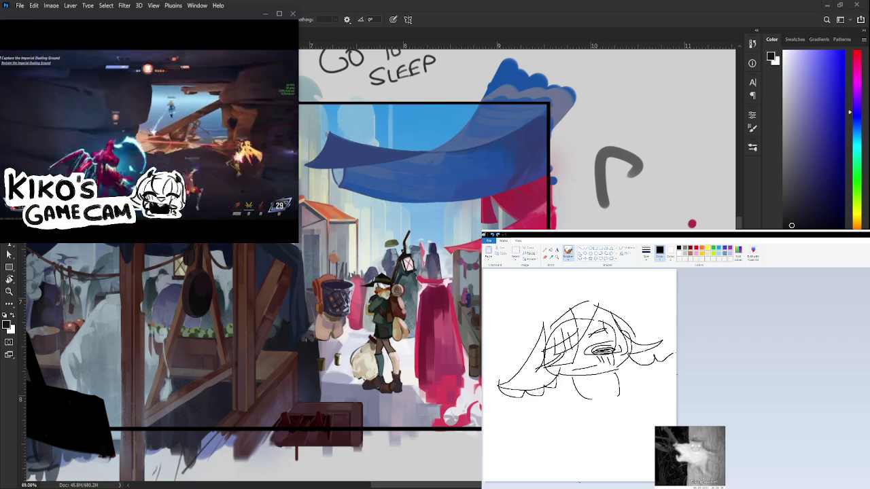
mouse_move(548, 321)
left_mouse_down()
mouse_move(616, 311)
mouse_move(483, 342)
left_mouse_up()
key("ctrl+z")
key("ctrl+z")
mouse_move(572, 317)
left_mouse_down()
mouse_move(504, 367)
mouse_move(533, 416)
mouse_move(547, 382)
mouse_move(533, 378)
mouse_move(600, 355)
left_mouse_up()
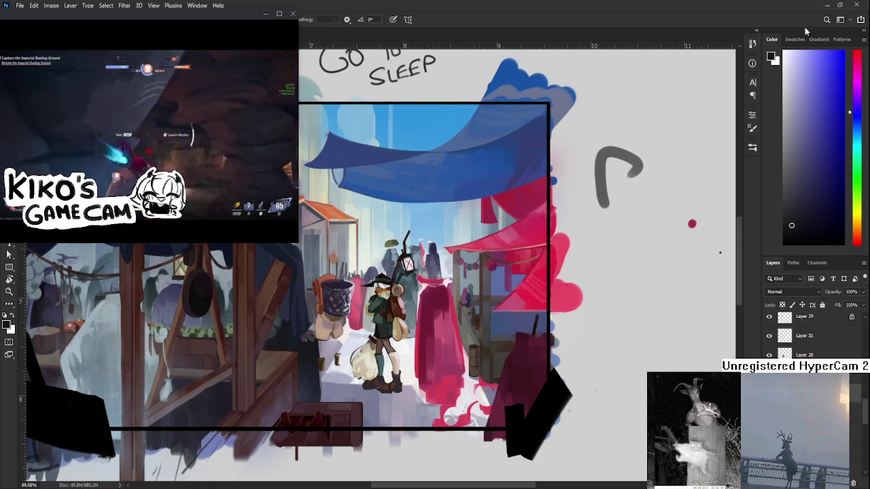
scroll(413, 432, "down", 1)
scroll(413, 431, "down", 1)
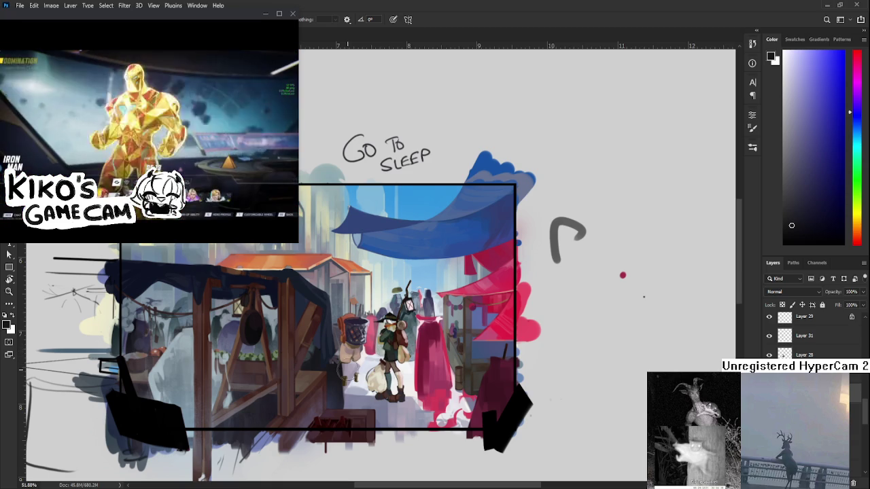
scroll(355, 361, "up", 5)
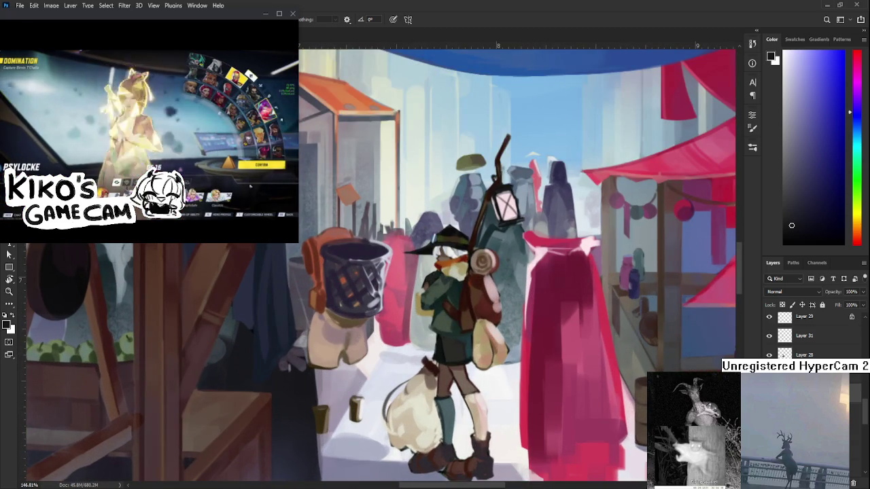
Step: Scroll the Layers panel up and back down, then switch to the Eraser
scroll(809, 333, "up", 5)
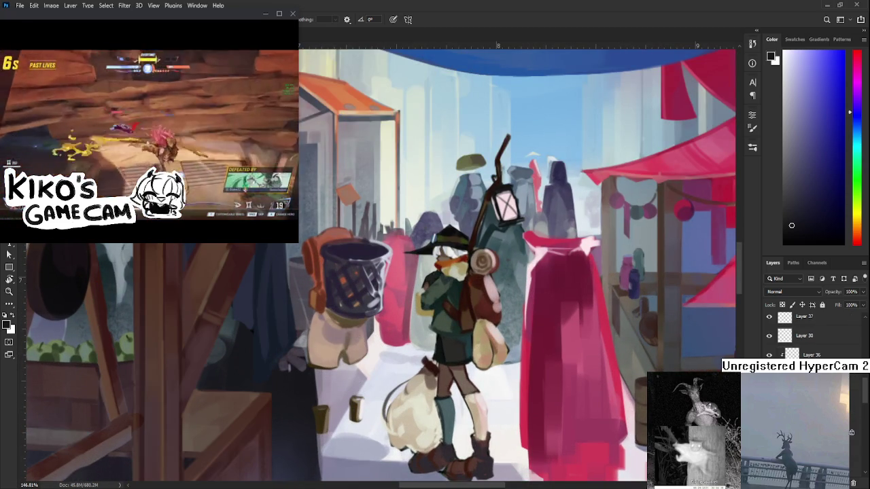
scroll(809, 333, "up", 2)
scroll(809, 333, "up", 3)
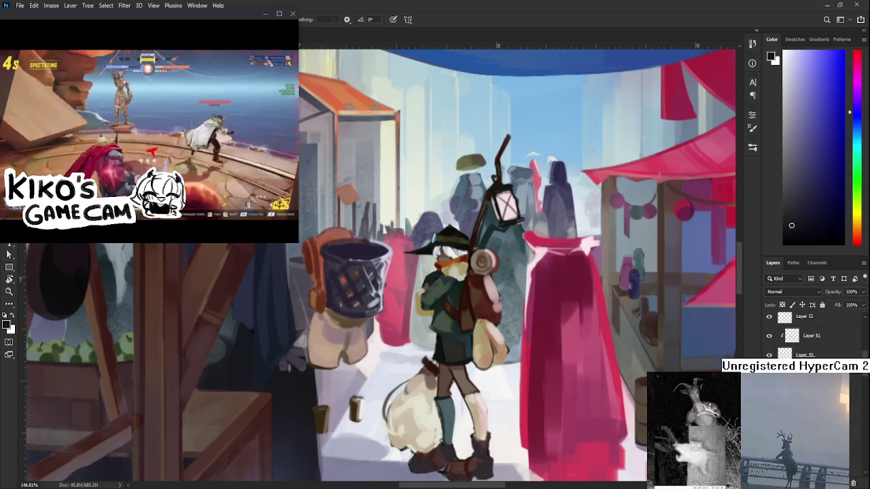
scroll(809, 333, "up", 1)
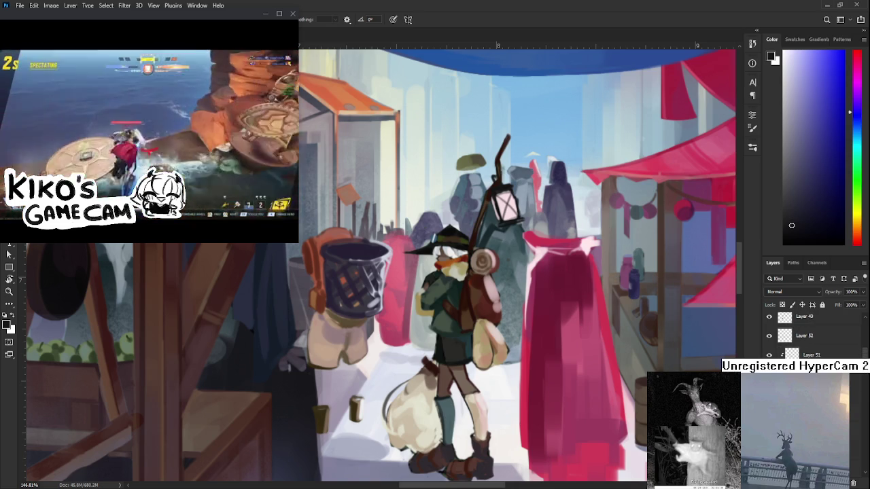
scroll(809, 333, "down", 1)
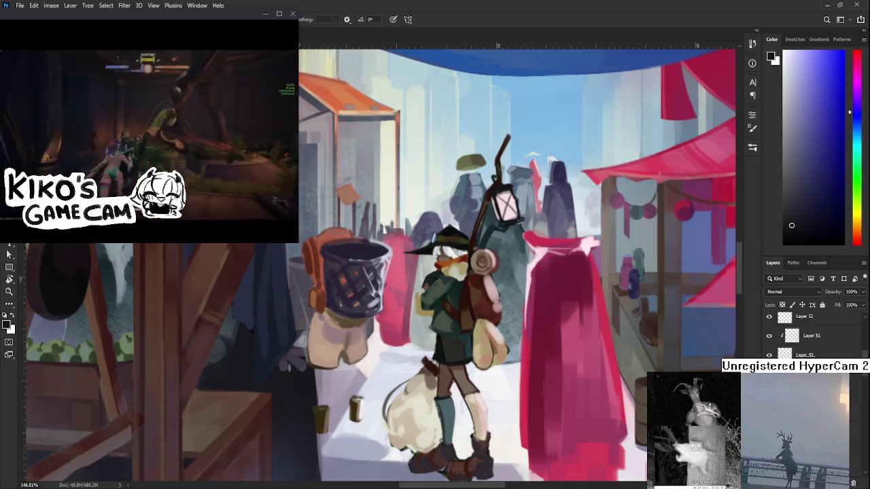
scroll(809, 333, "down", 1)
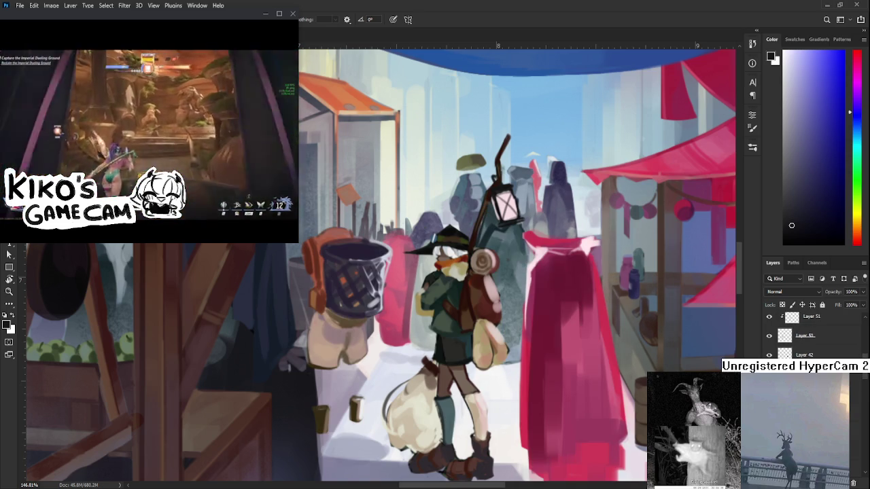
scroll(809, 333, "down", 2)
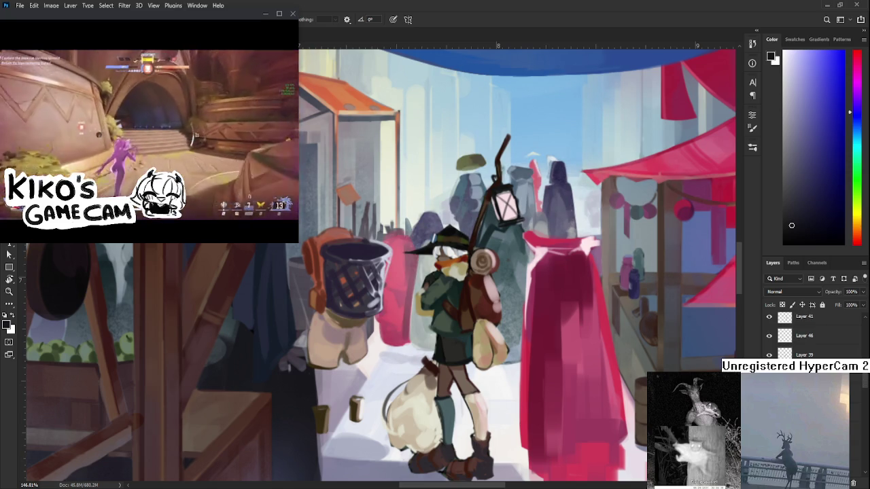
scroll(809, 333, "down", 2)
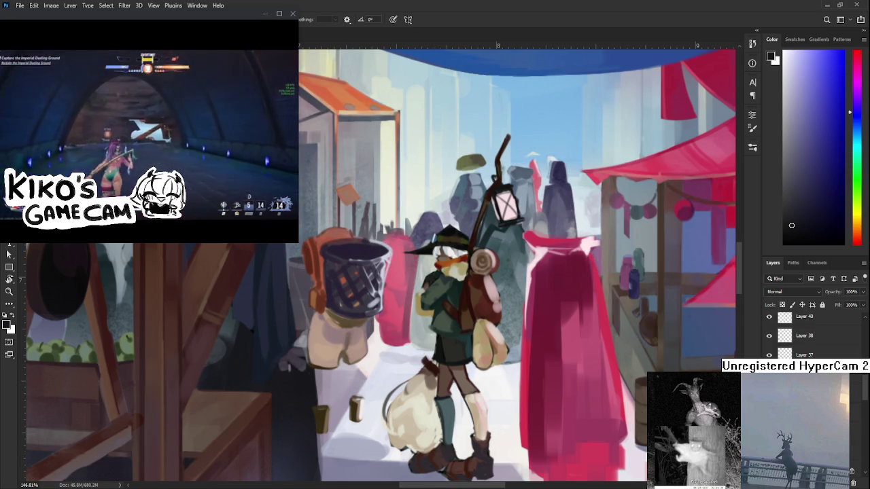
key("e")
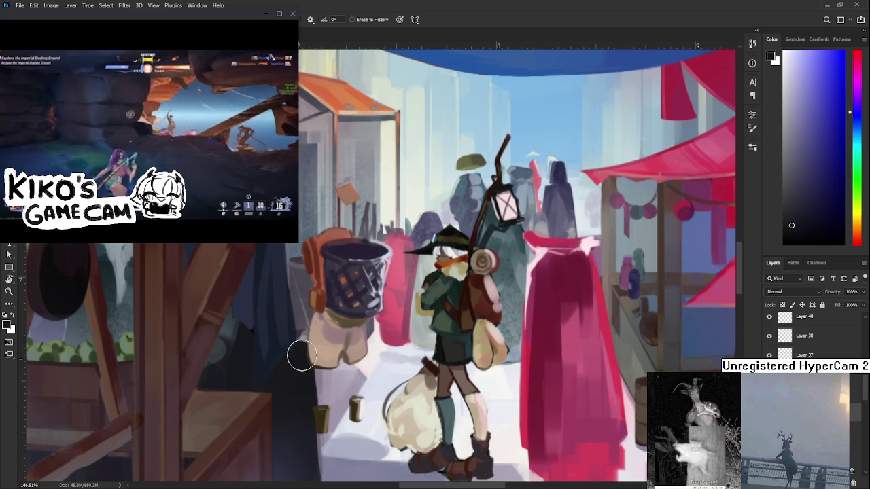
scroll(316, 340, "down", 2)
scroll(316, 340, "down", 3)
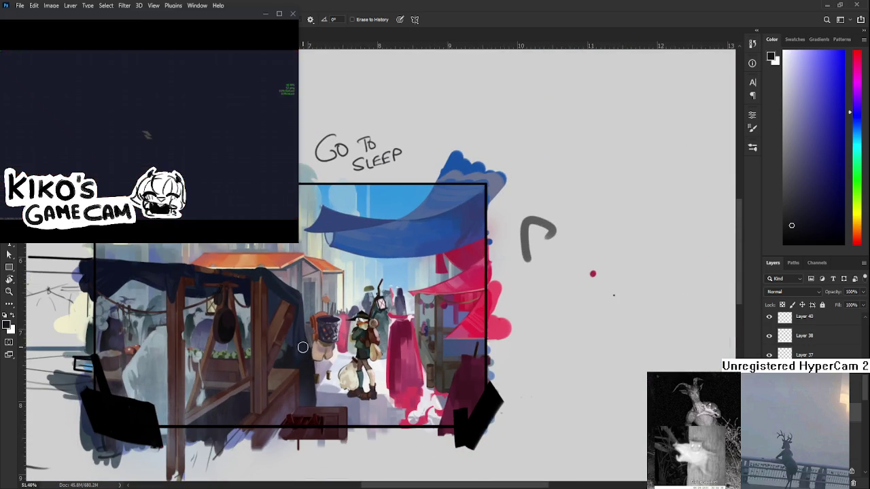
mouse_move(304, 387)
left_mouse_down()
mouse_move(317, 352)
mouse_move(482, 357)
left_mouse_up()
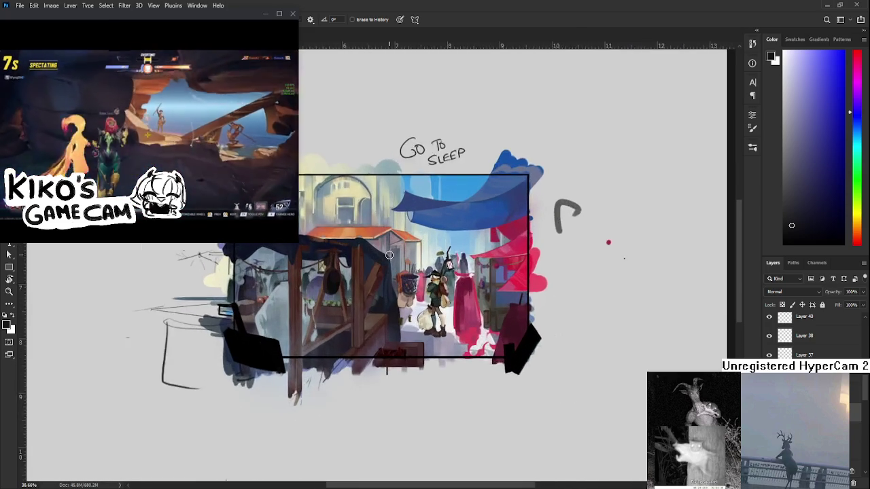
scroll(482, 357, "down", 1)
scroll(413, 373, "up", 3)
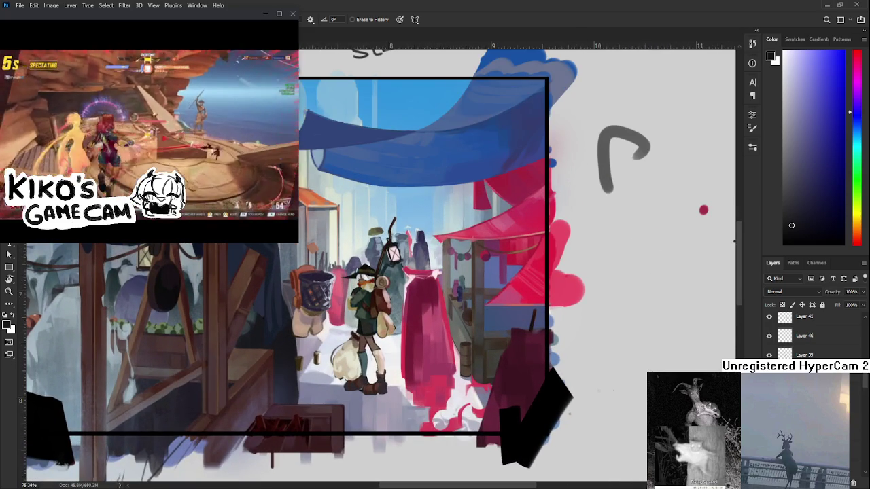
scroll(809, 335, "down", 10)
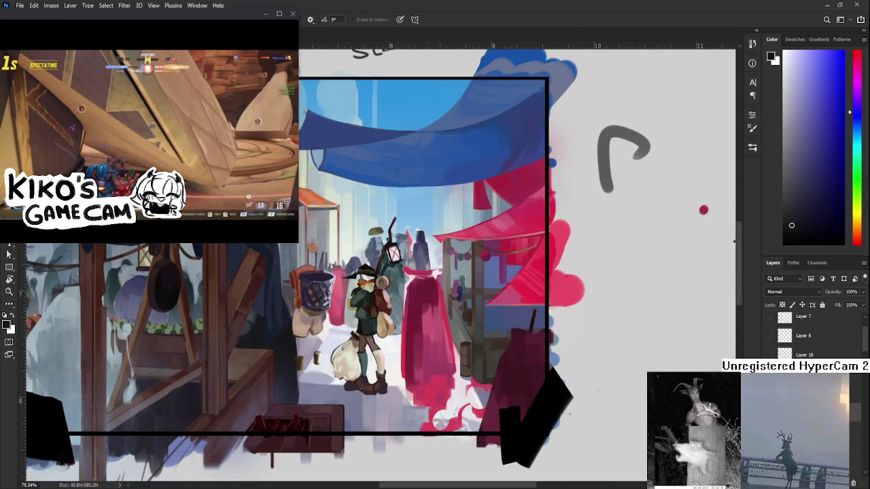
scroll(272, 289, "right", 1)
key("b")
left_click(326, 243, "alt")
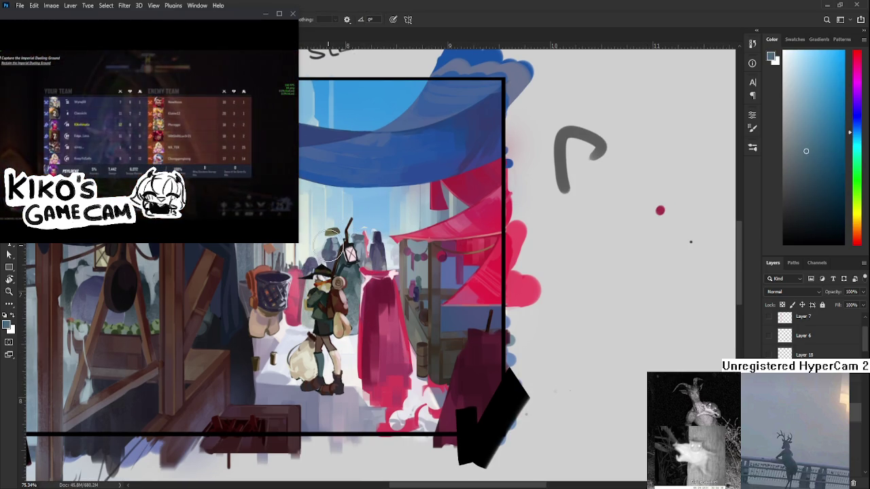
Step: Block in a light-blue cloaked figure left of the traveler, reaching down to the ground
left_click_drag(278, 285, 286, 384)
left_click_drag(288, 318, 293, 394)
mouse_move(279, 299)
left_mouse_down()
mouse_move(299, 401)
mouse_move(293, 407)
left_mouse_up()
mouse_move(289, 302)
left_mouse_down()
mouse_move(293, 408)
mouse_move(285, 364)
mouse_move(289, 395)
left_mouse_up()
left_click_drag(289, 292, 296, 408)
Step: Erase the figure's edges to reveal the basket, beige bag and traveler's legs
key("e")
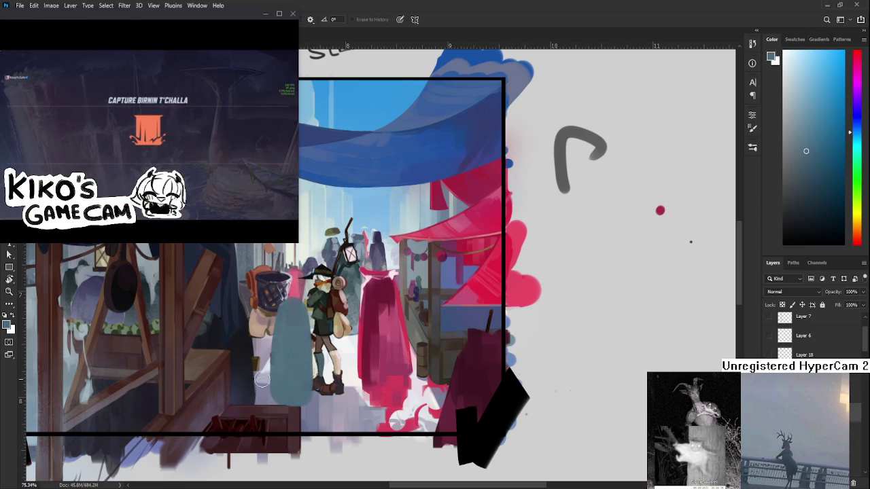
left_click_drag(268, 301, 280, 285)
left_click_drag(315, 338, 323, 355)
left_click_drag(285, 291, 280, 308)
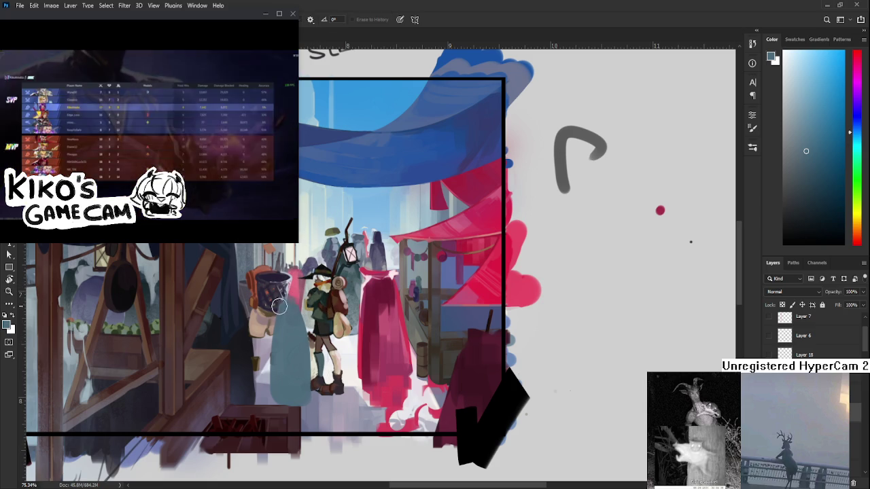
left_click_drag(279, 308, 274, 311)
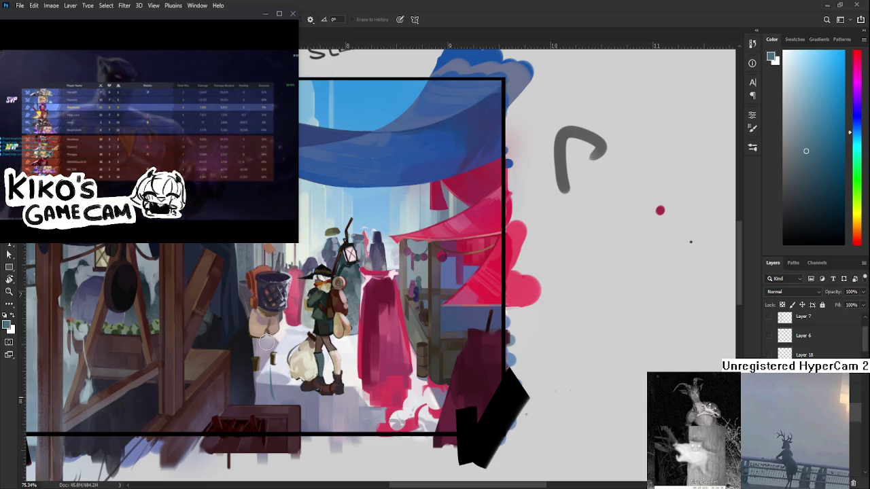
key("b")
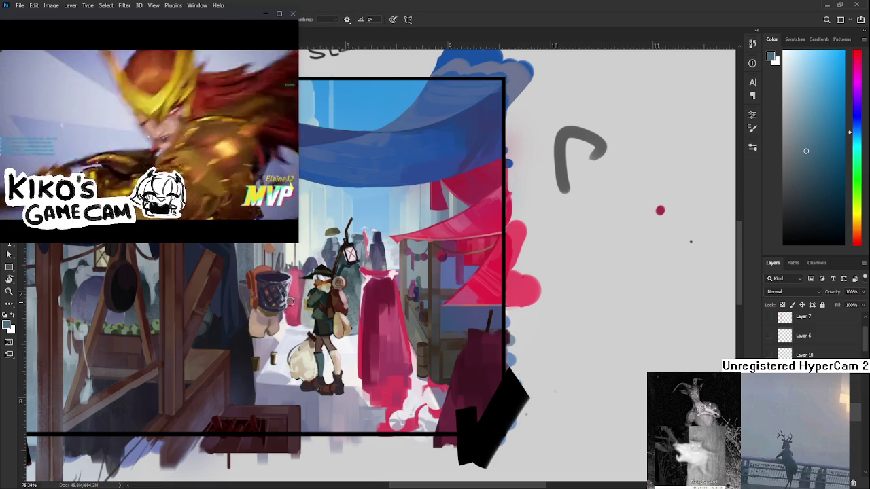
Step: Shade the cloak with bluish-grey strokes, darken its hem and tidy its right edge
left_click_drag(299, 302, 313, 381)
mouse_move(288, 326)
left_mouse_down()
mouse_move(292, 378)
mouse_move(306, 371)
left_mouse_up()
key("e")
left_click_drag(320, 333, 312, 291)
key("b")
left_click_drag(278, 375, 331, 371)
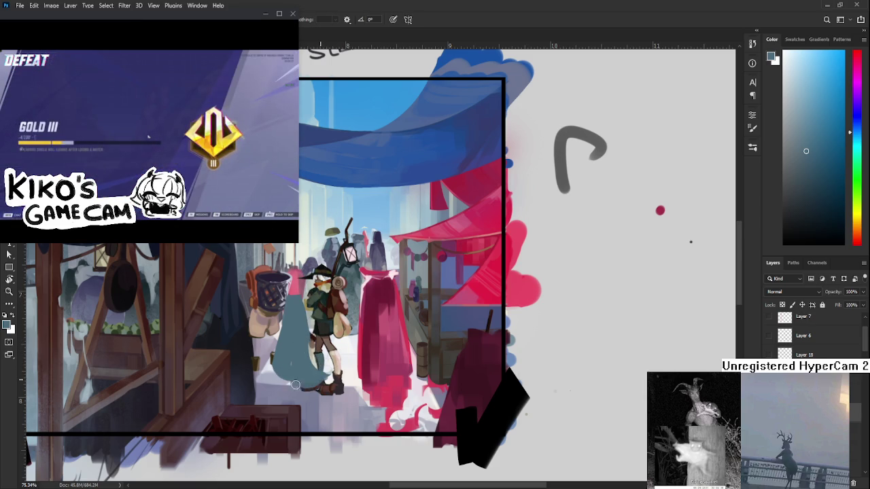
key("e")
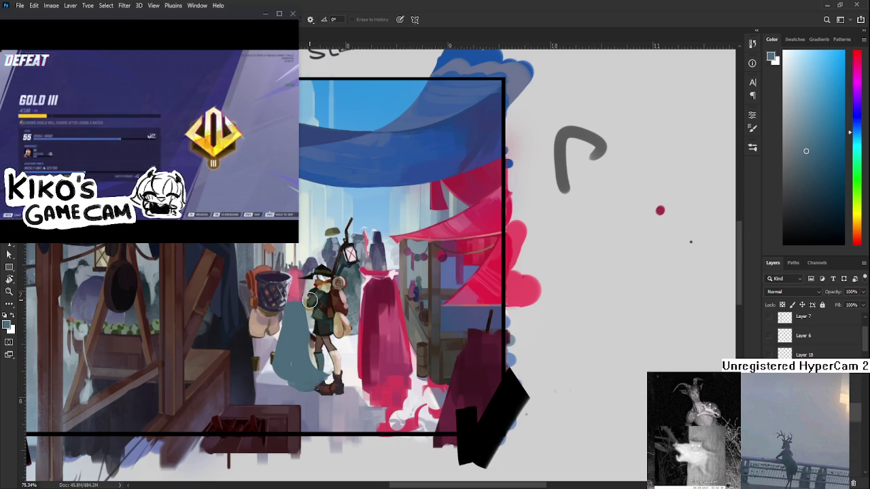
left_click_drag(309, 300, 316, 306)
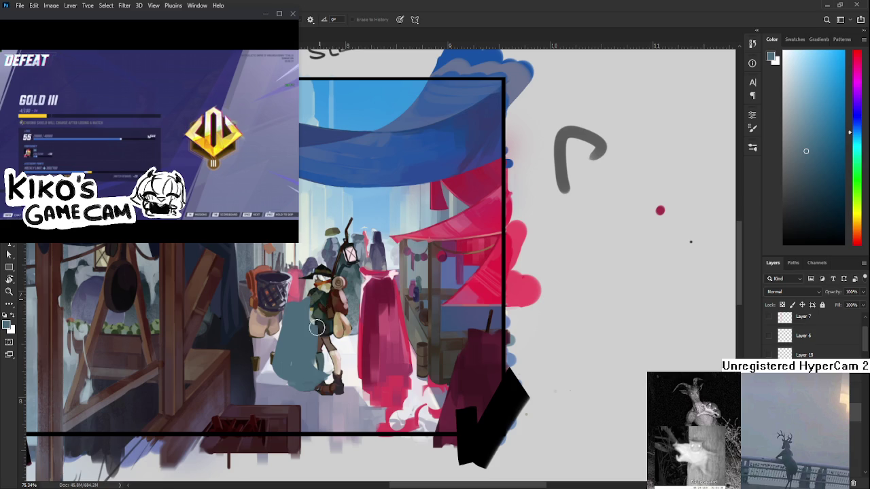
scroll(318, 339, "down", 2)
Step: Move the teal cloak right and down with Free Transform
scroll(319, 350, "down", 3)
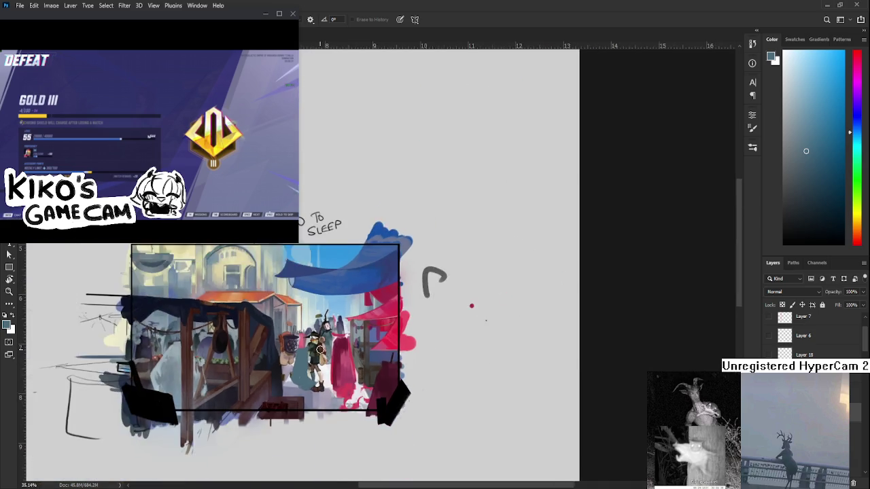
scroll(319, 350, "up", 5)
key("ctrl+t")
left_click_drag(294, 382, 321, 394)
key("Return")
Step: Erase part of the cloak to reveal the bag, comparing before and after
left_click_drag(288, 363, 285, 446)
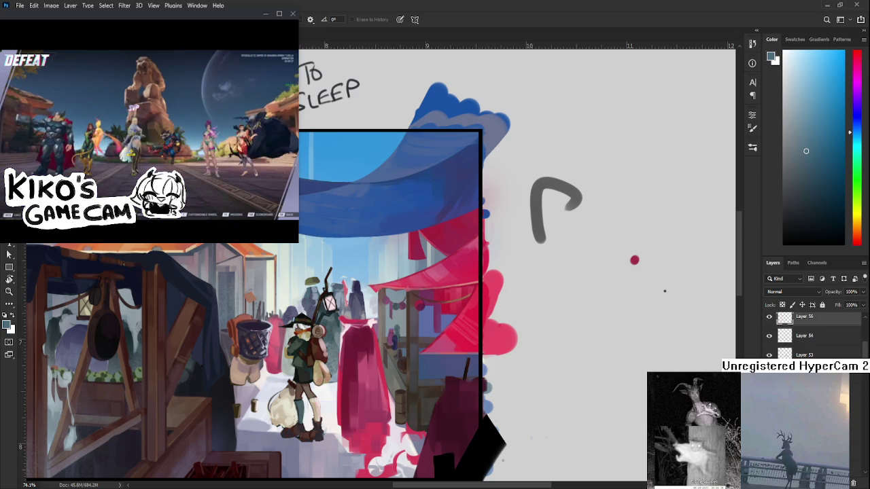
key("ctrl+z")
key("ctrl+shift+z")
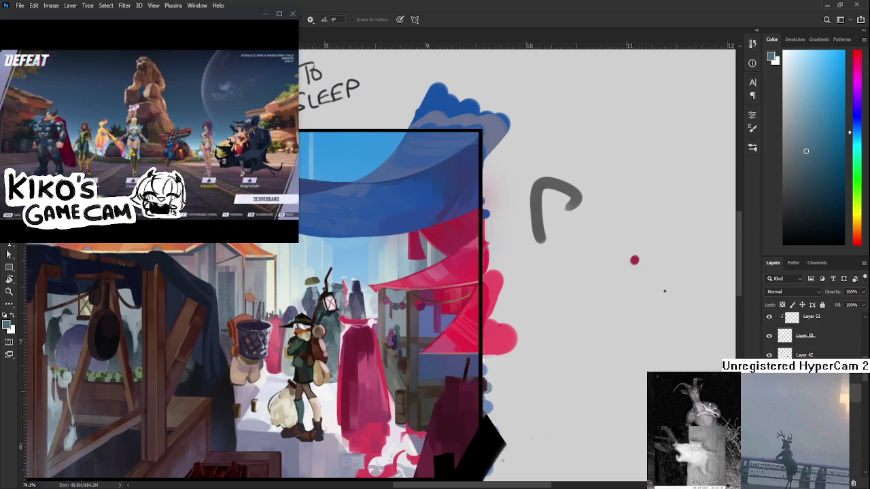
key("space")
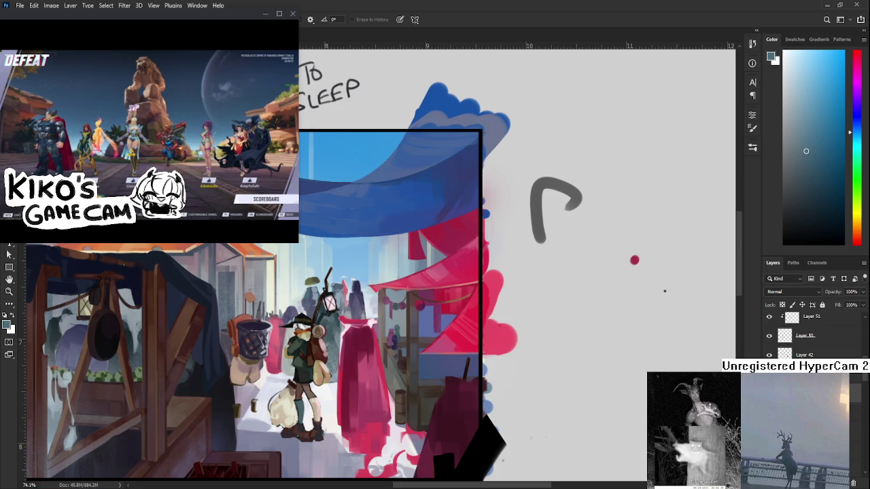
scroll(245, 326, "up", 3)
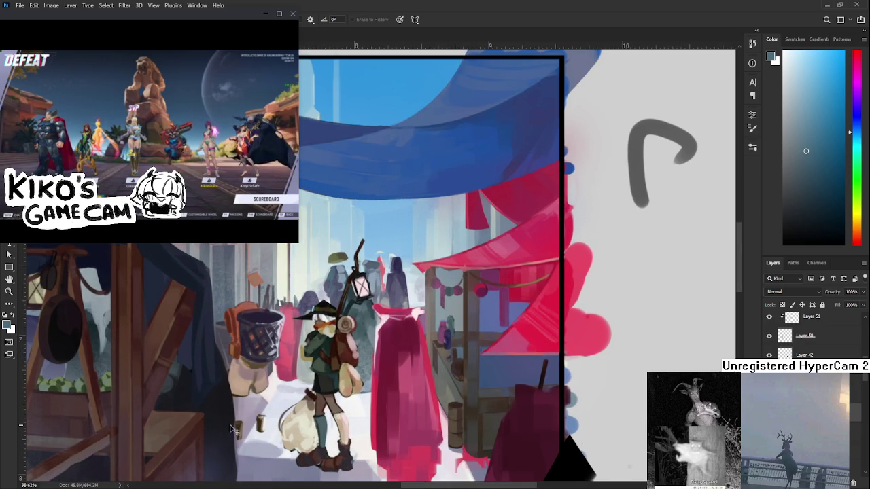
scroll(224, 401, "down", 3)
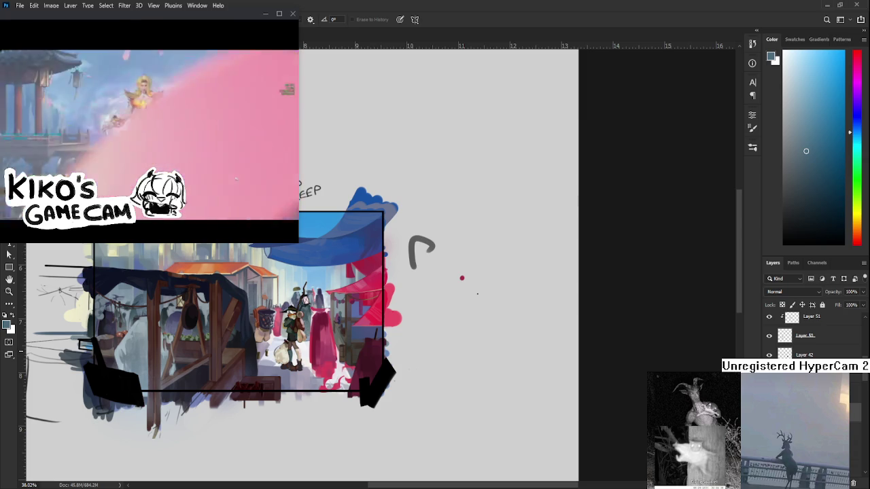
scroll(302, 329, "up", 3)
scroll(301, 329, "up", 2)
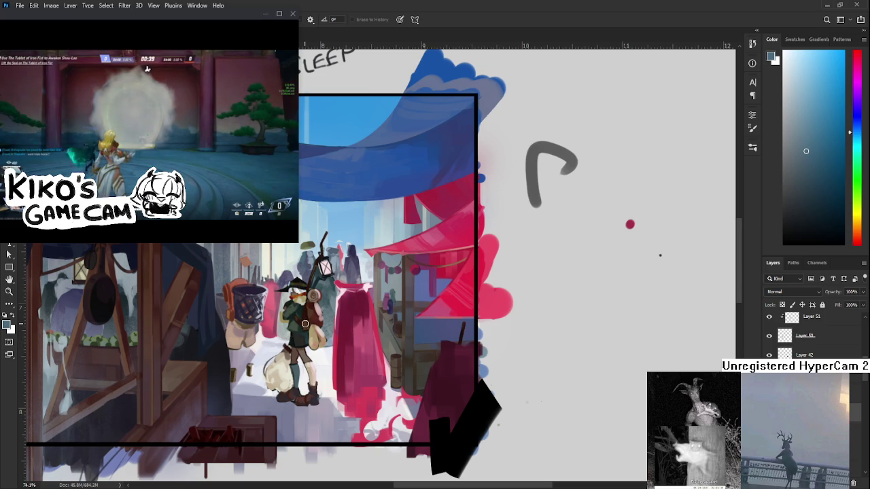
scroll(329, 352, "up", 2)
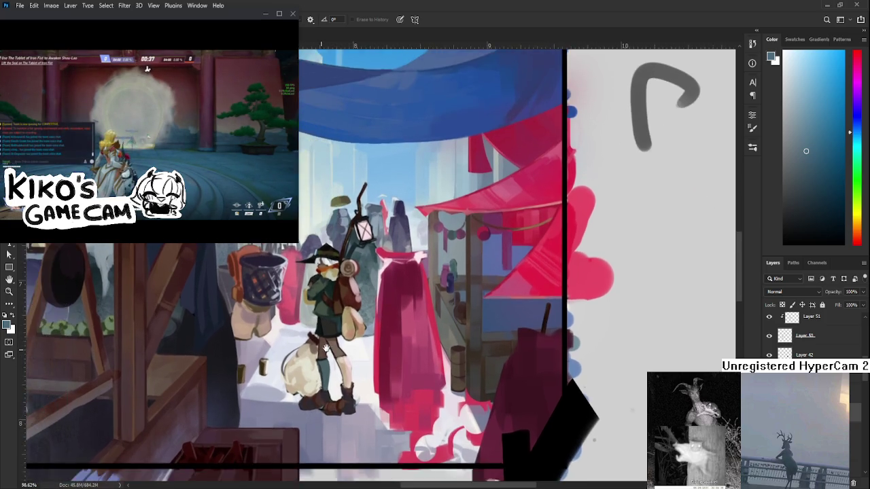
scroll(330, 352, "down", 1)
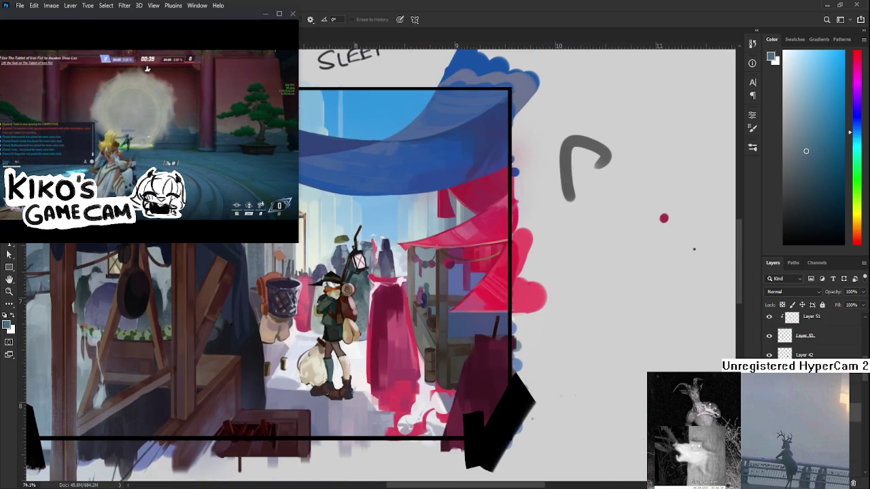
key("alt+bracketleft")
key("alt+bracketleft")
key("alt+bracketleft")
key("alt+bracketleft")
key("alt+bracketleft")
key("alt+bracketleft")
key("alt+bracketleft")
key("alt+bracketleft")
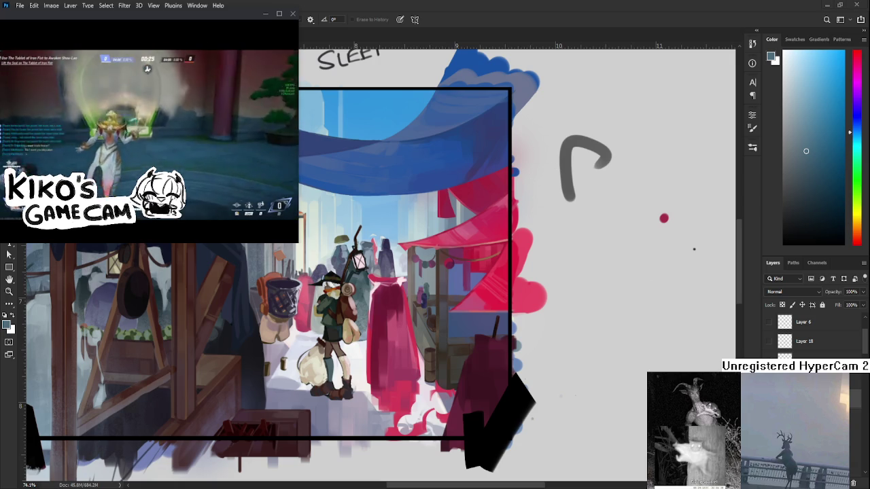
key("b")
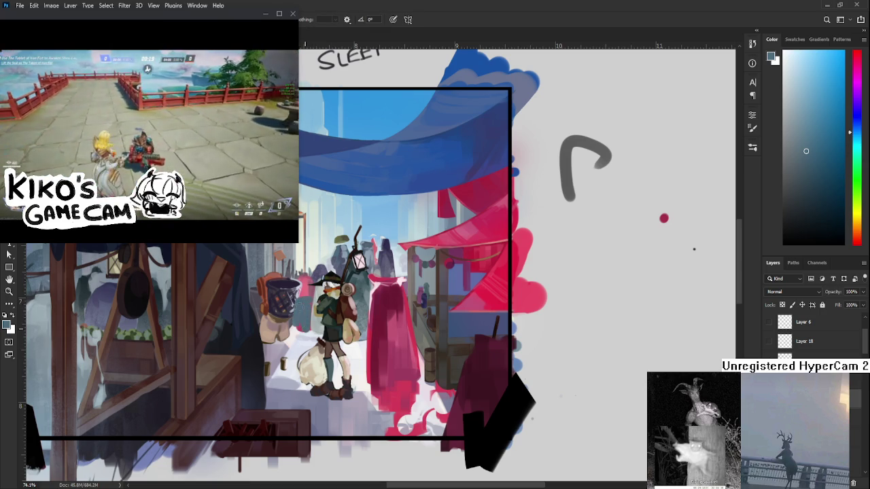
Step: Paint a dark blue-grey figure beside the bag and alternate Eraser and Brush to refine it
mouse_move(295, 315)
left_mouse_down()
mouse_move(311, 372)
mouse_move(293, 372)
mouse_move(315, 376)
mouse_move(308, 381)
left_mouse_up()
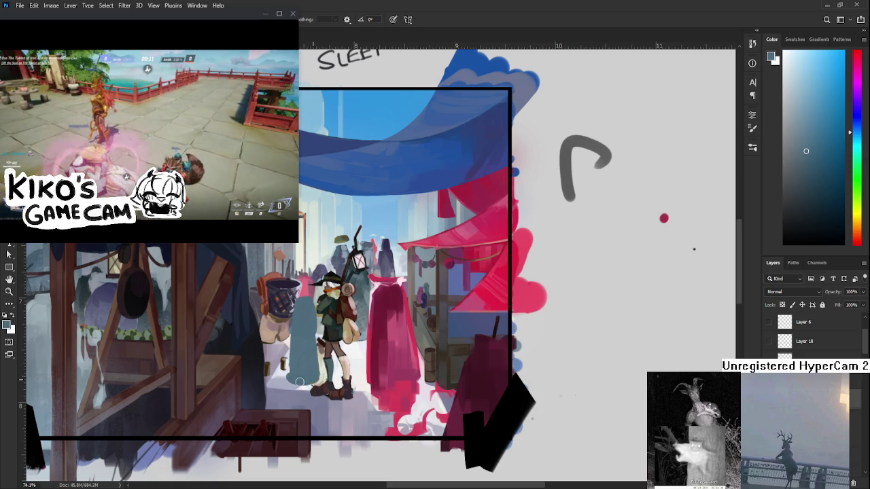
key("e")
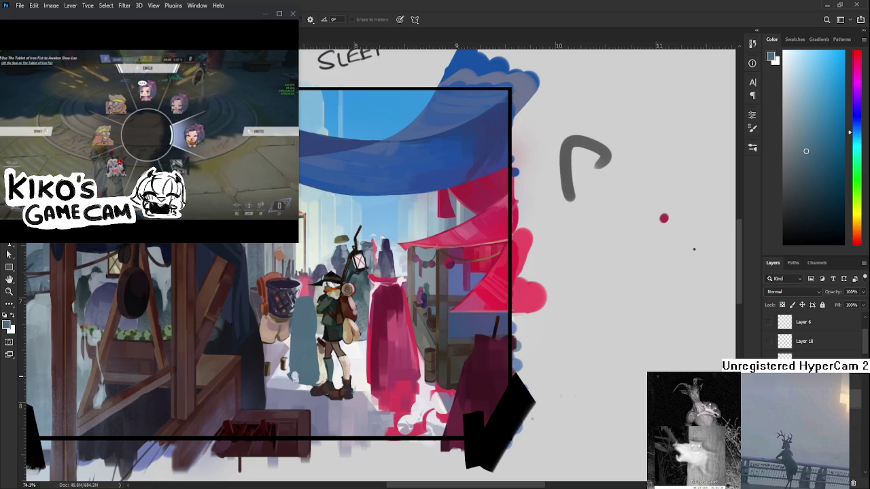
key("b")
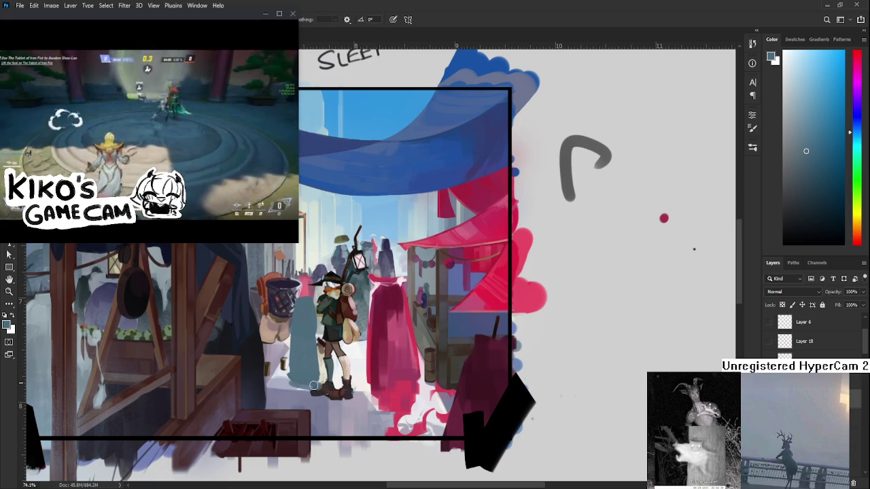
key("e")
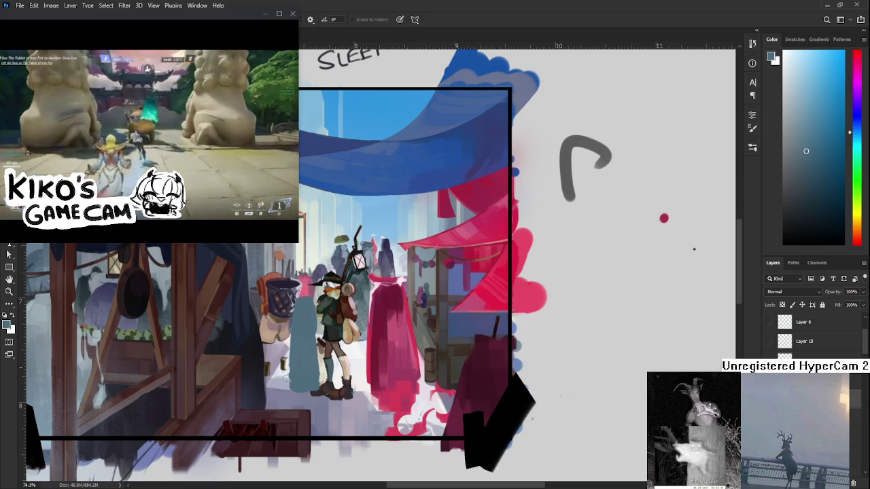
key("b")
key("e")
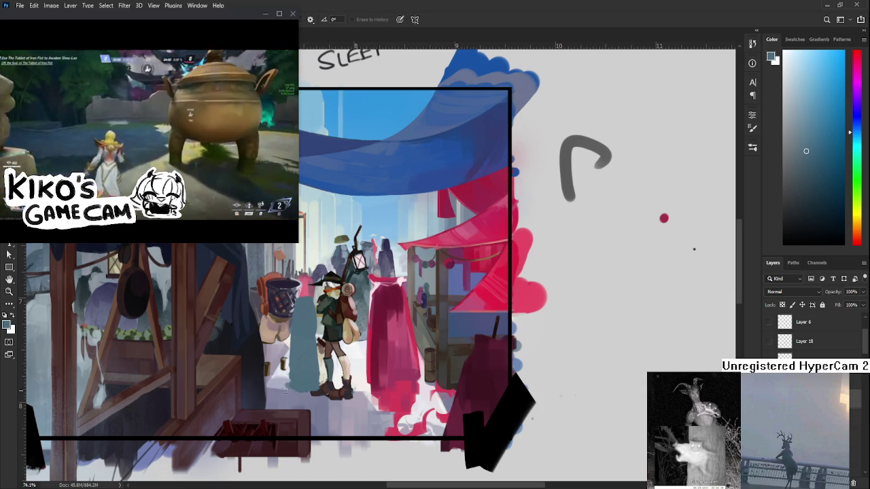
key("b")
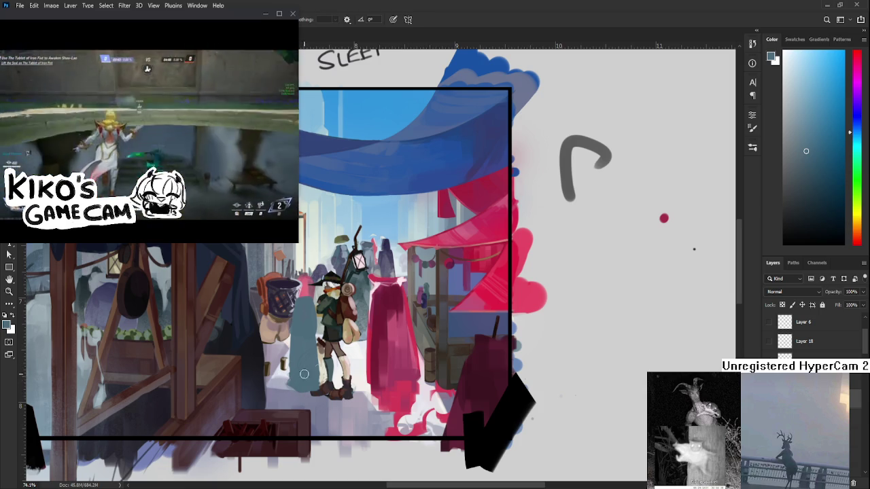
key("e")
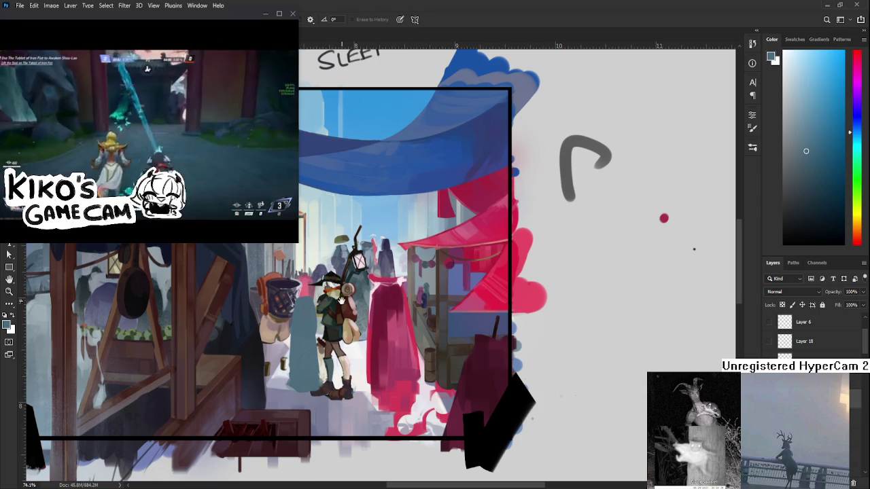
scroll(309, 330, "up", 1)
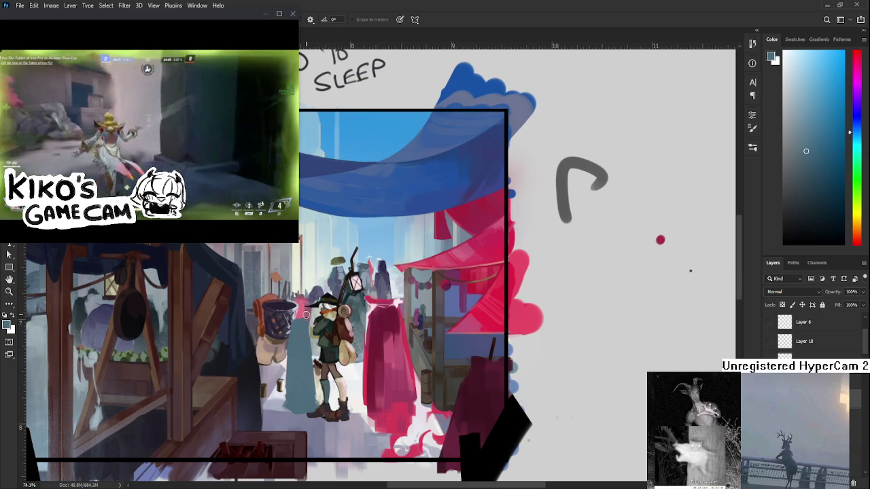
Step: Keep touching up the teal figure's outline with Brush and Eraser while panning the street scene
key("b")
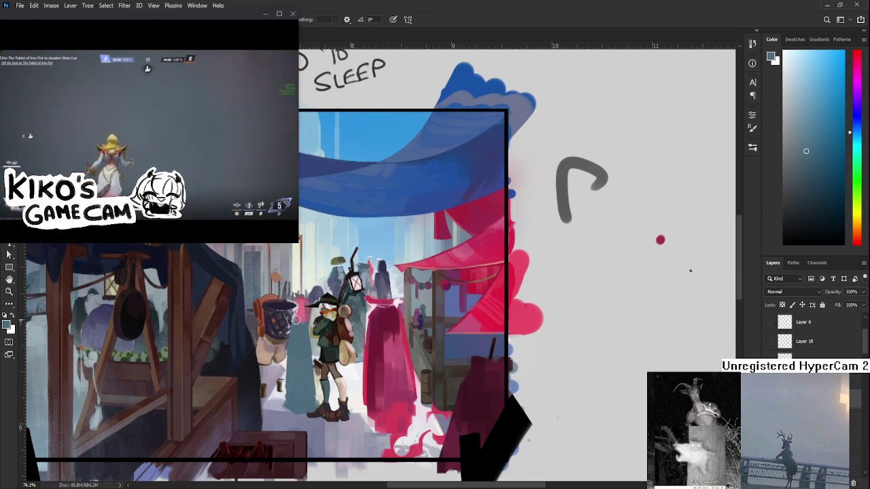
key("e")
key("b")
key("e")
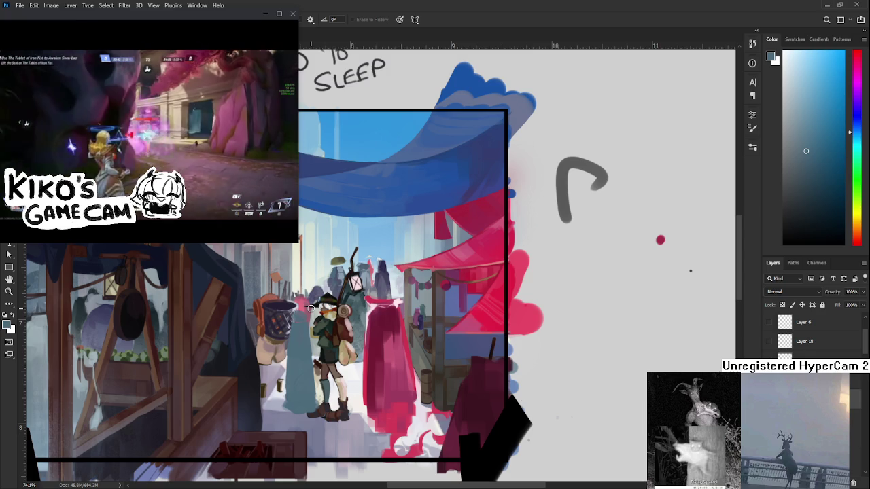
key("b")
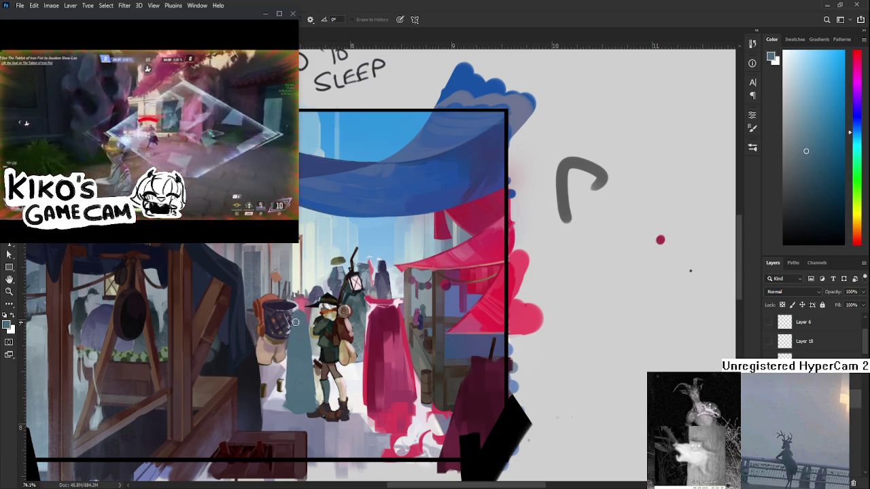
key("e")
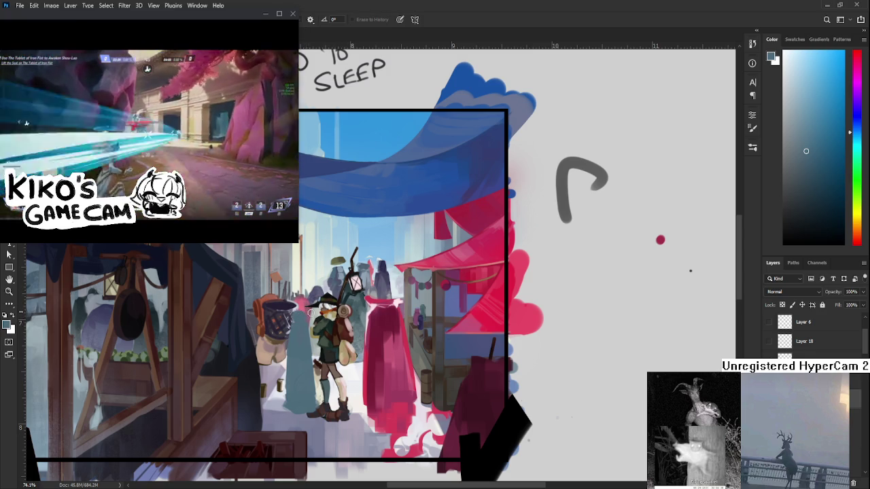
key("b")
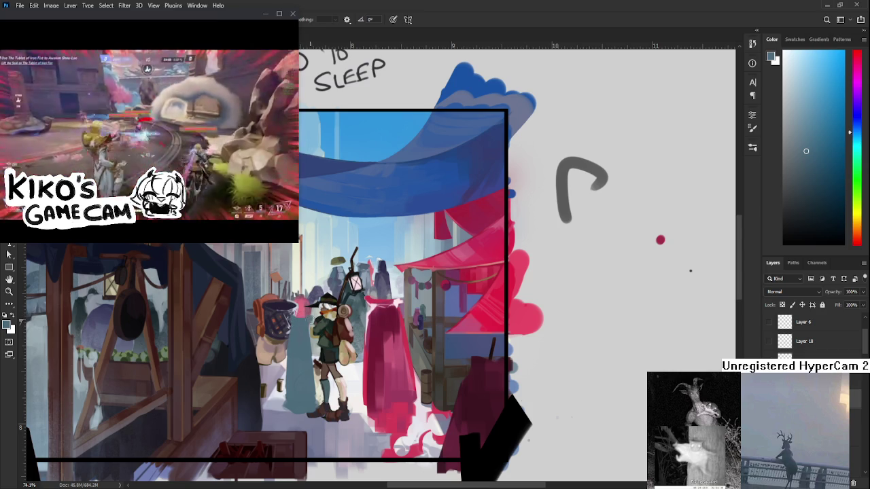
key("e")
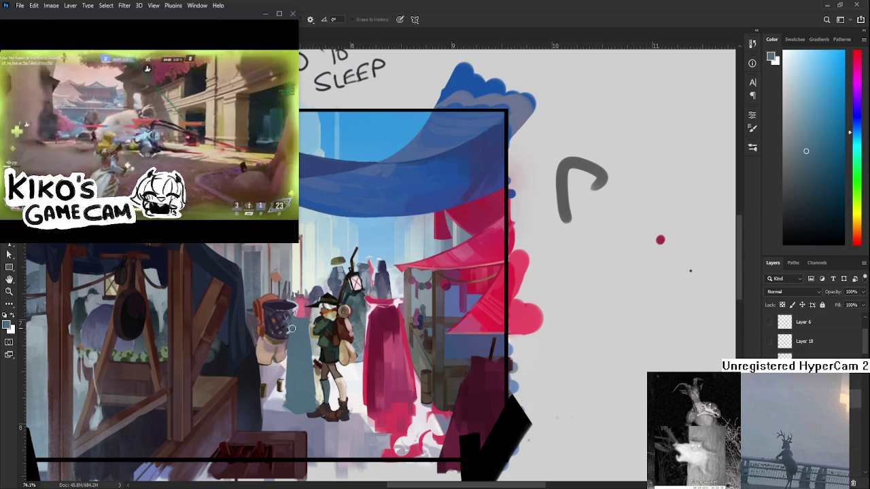
key("b")
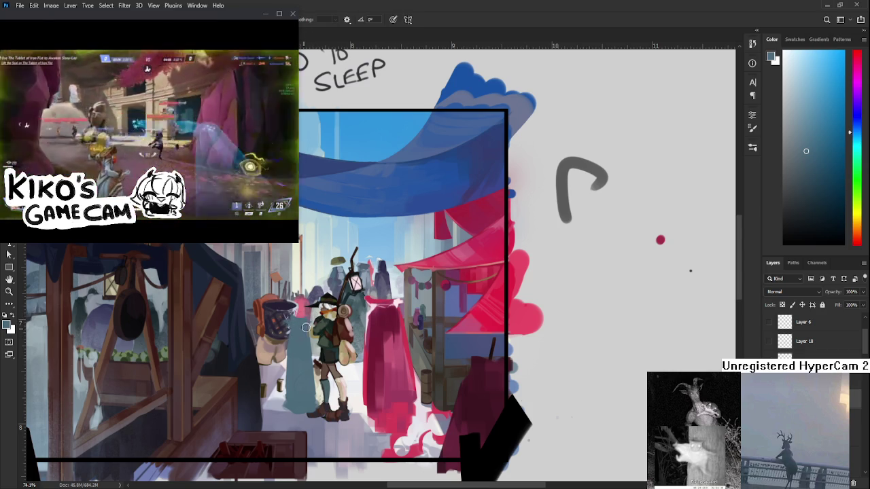
scroll(299, 329, "down", 1)
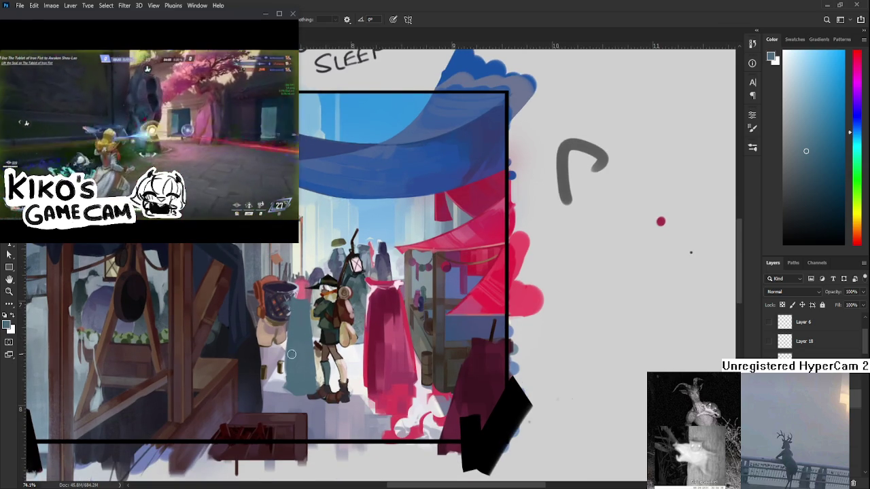
mouse_move(304, 325)
left_mouse_down()
mouse_move(293, 364)
mouse_move(297, 343)
left_mouse_up()
key("e")
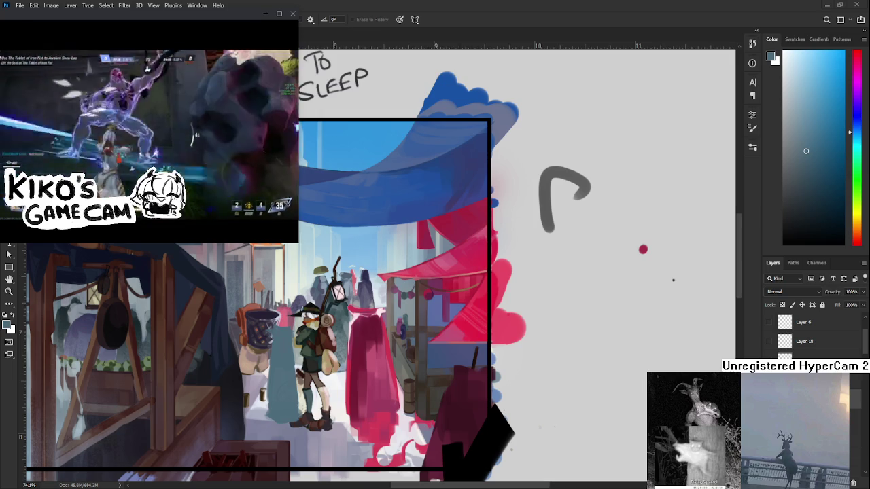
key("b")
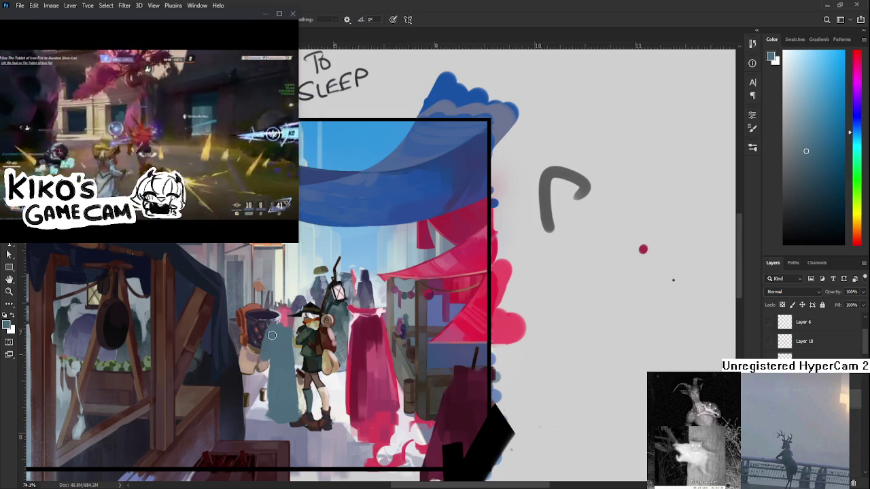
left_click_drag(269, 358, 274, 317)
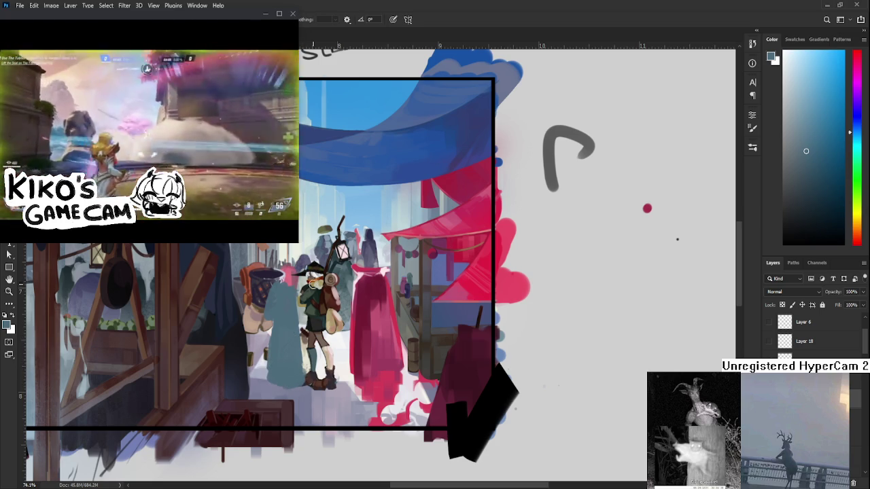
Step: Scale the teal cloaked figure up and nudge it slightly left
key("ctrl+t")
mouse_move(346, 276)
left_mouse_down()
mouse_move(364, 269)
mouse_move(357, 280)
mouse_move(365, 278)
left_mouse_up()
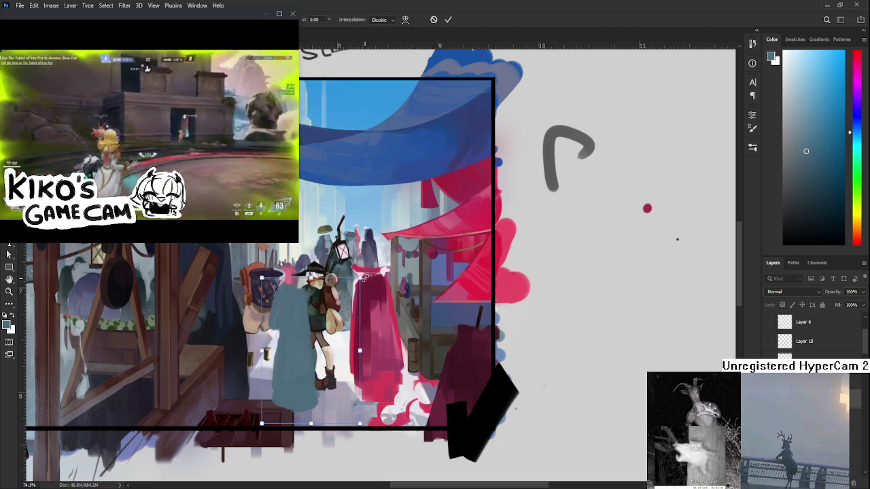
left_click_drag(332, 321, 323, 321)
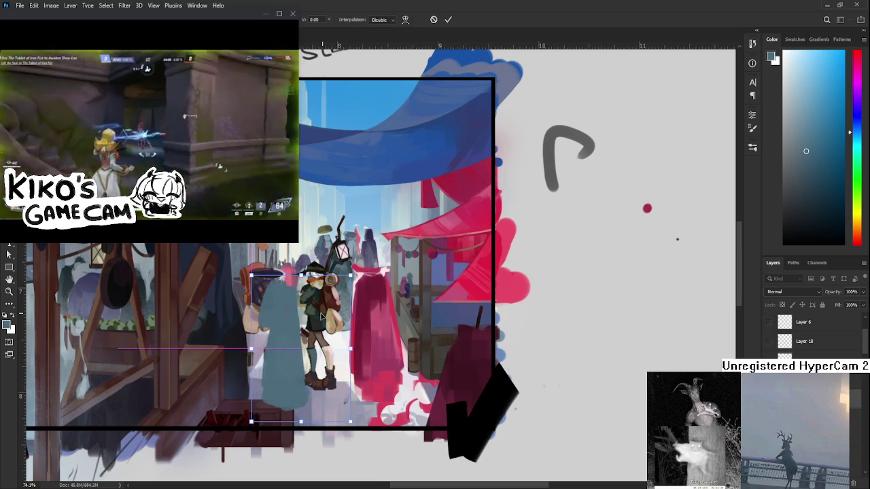
key("Return")
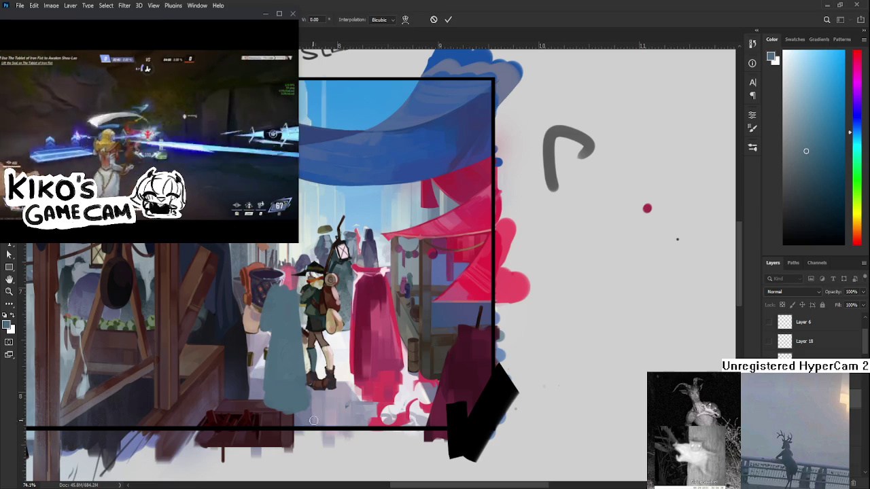
Step: Pick a slightly darker painting colour from the Color panel
key("e")
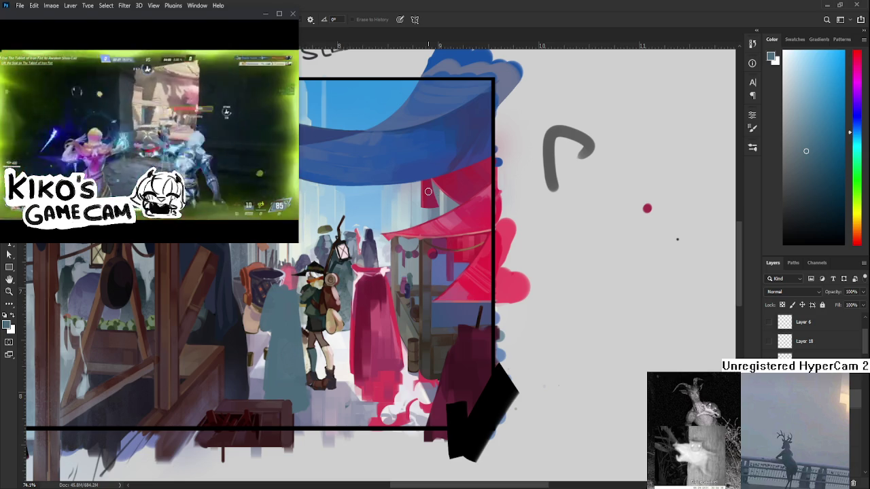
left_click(816, 169)
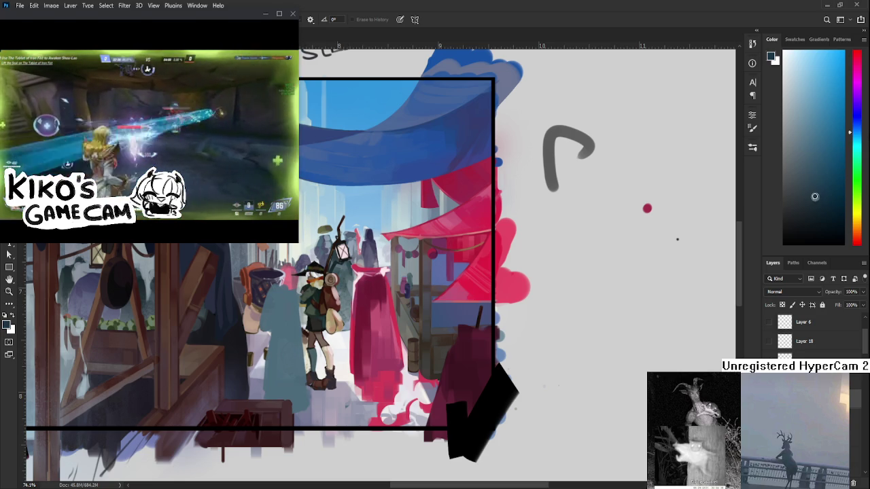
key("b")
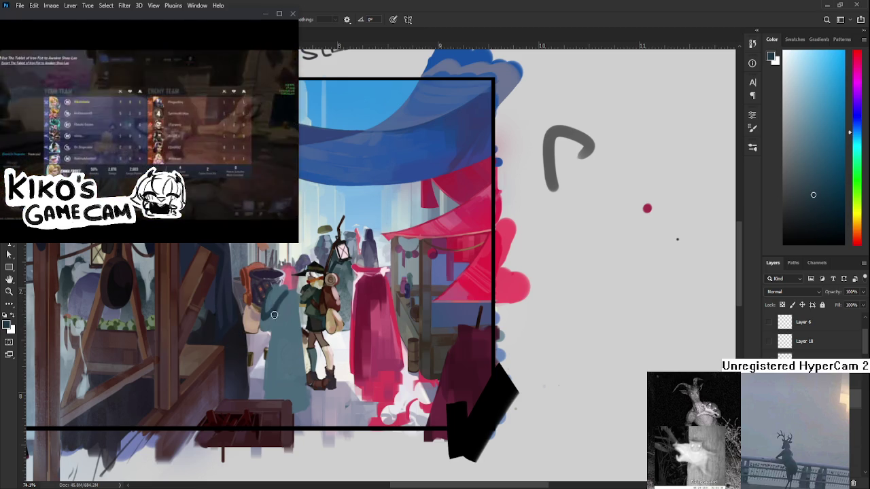
Step: Sample teal cloak colours from the figure beside the traveler
left_click(269, 313, "alt")
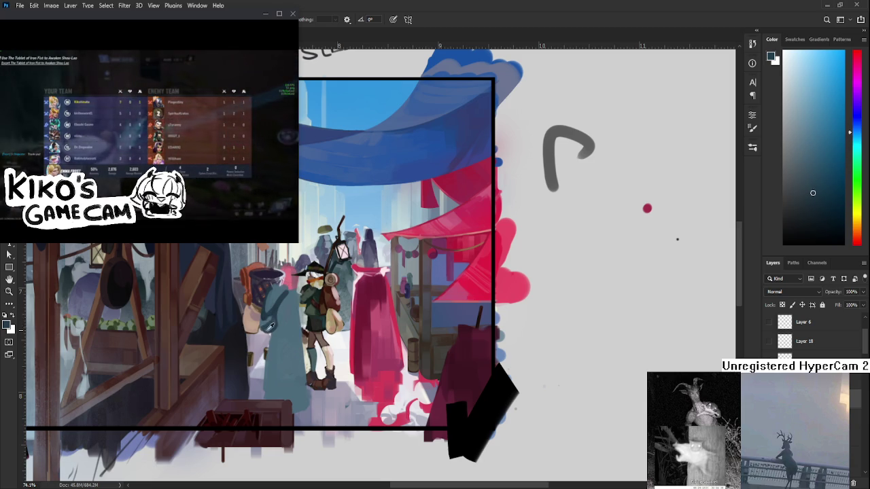
left_click(275, 299, "alt")
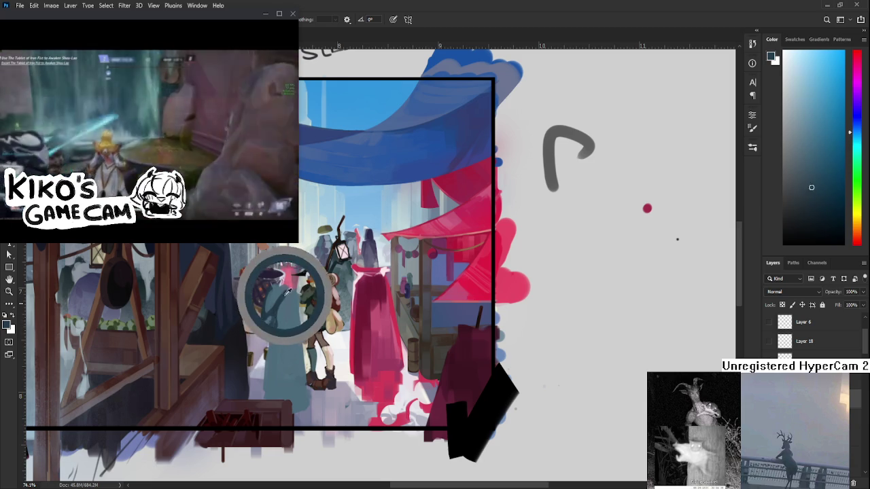
left_click(293, 300, "alt")
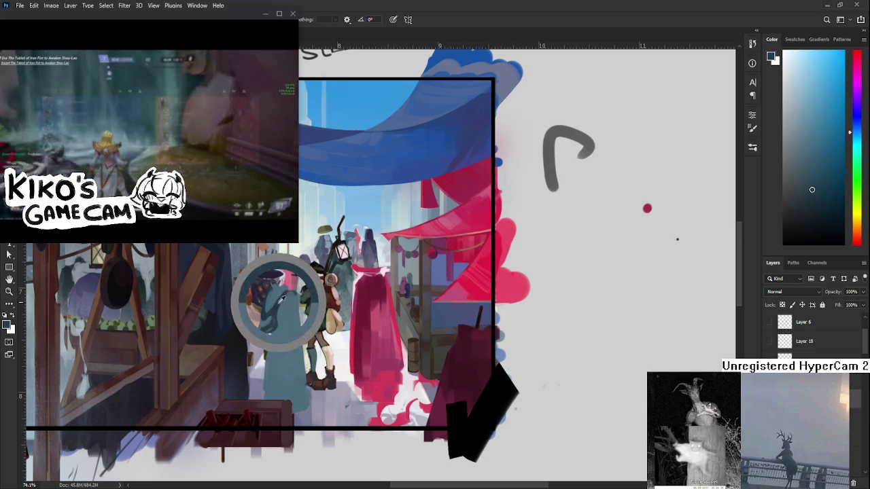
left_click(294, 310, "alt")
left_click_drag(292, 311, 289, 317)
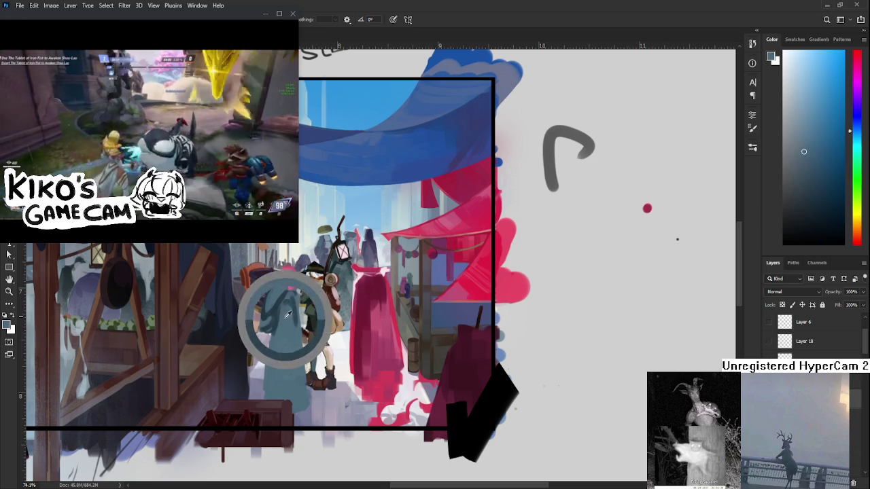
left_click(287, 314, "alt")
Step: Resample the teal figure's tones and erase along its left edge
scroll(285, 313, "down", 1)
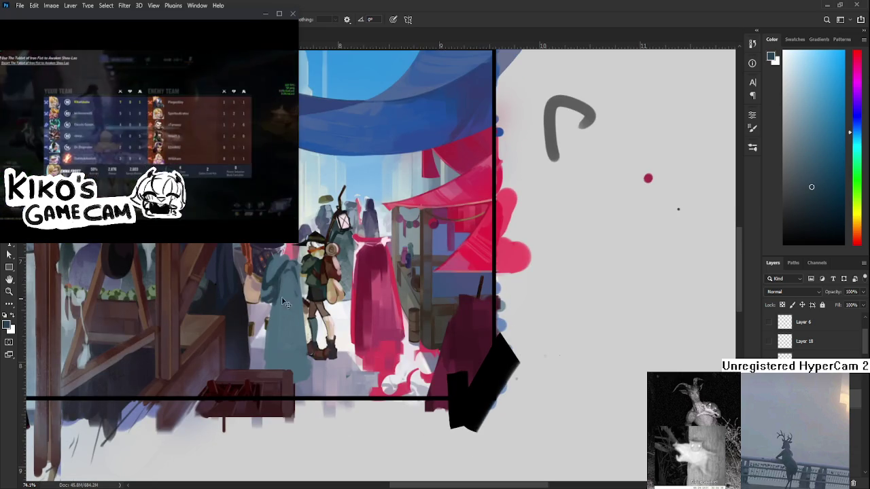
left_click(287, 300, "alt")
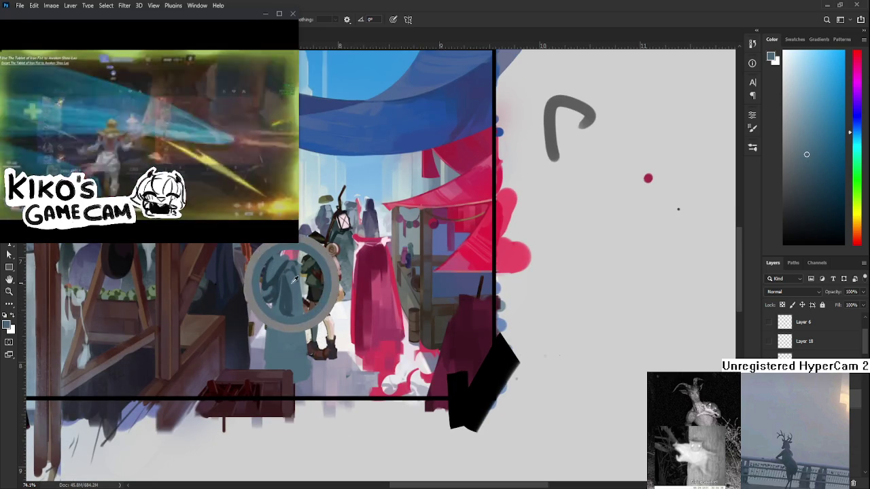
left_click(292, 310, "alt")
left_click(279, 315, "alt")
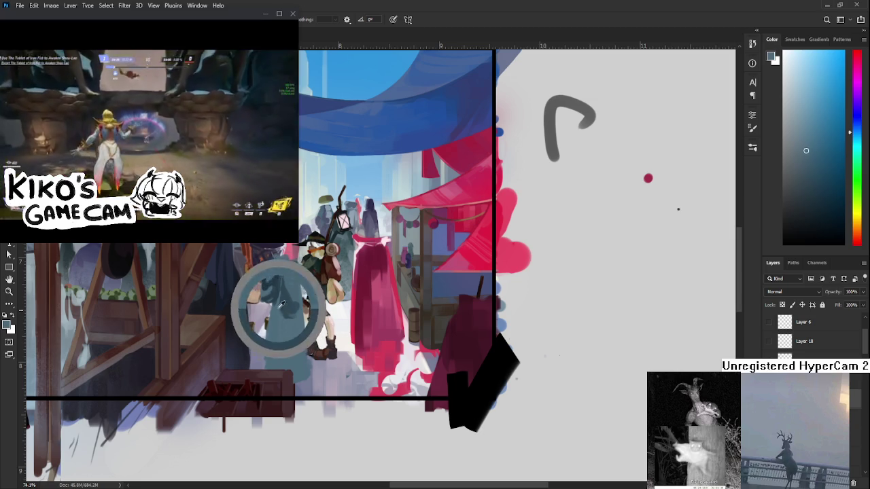
key("e")
mouse_move(266, 375)
left_mouse_down()
mouse_move(266, 311)
mouse_move(268, 322)
left_mouse_up()
mouse_move(266, 370)
left_mouse_down()
mouse_move(265, 321)
mouse_move(265, 367)
left_mouse_up()
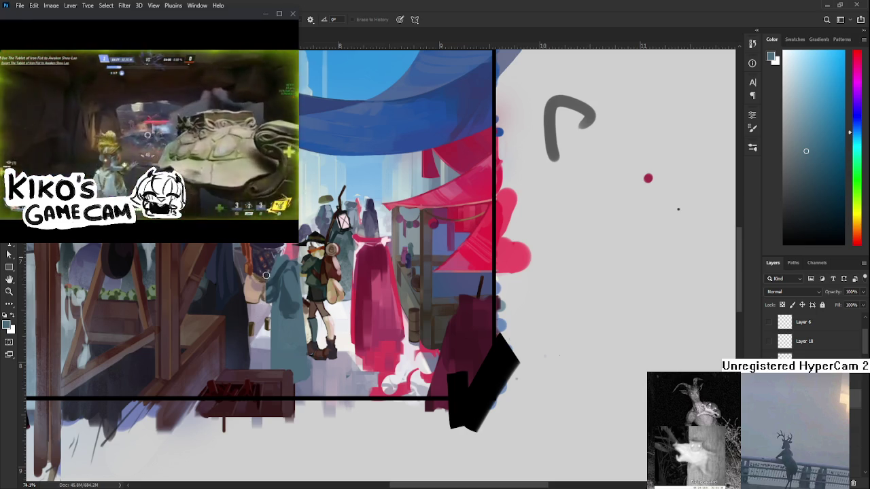
Step: Paint a dark patterned head atop the teal figure with sampled dark and light blues, erasing as needed
key("b")
left_click(268, 285, "alt")
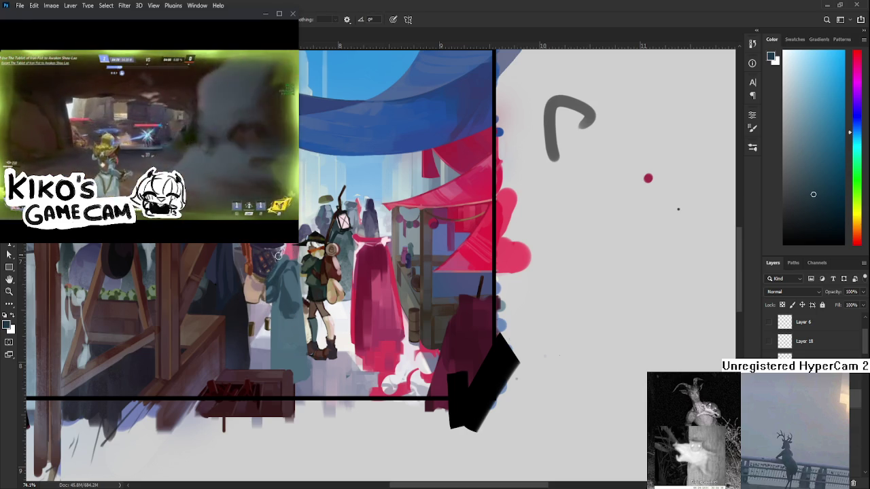
key("e")
key("b")
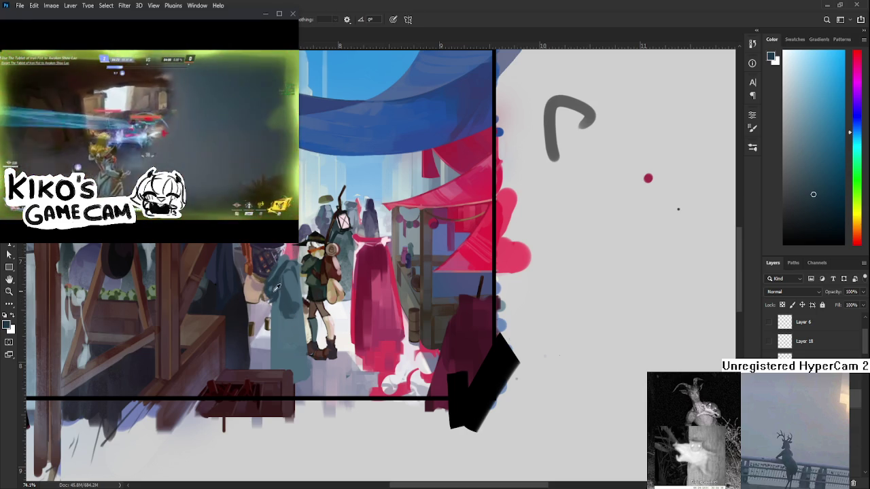
left_click(273, 288, "alt")
key("e")
key("b")
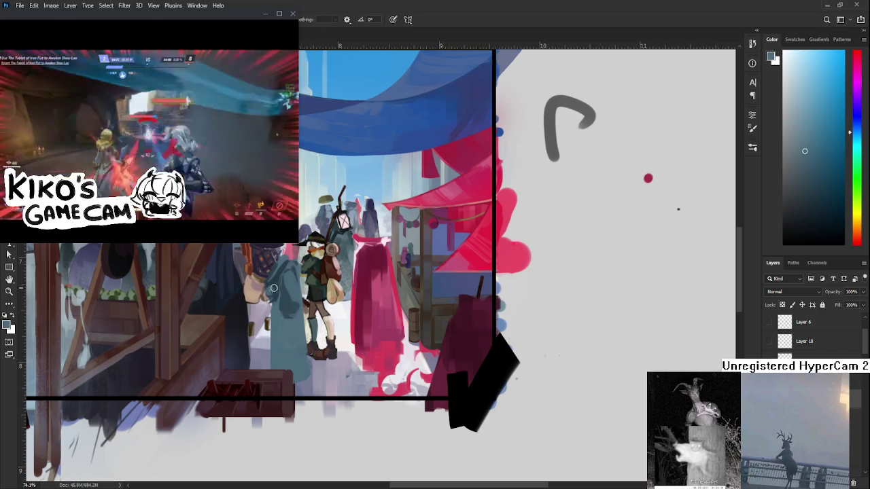
left_click(273, 286, "alt")
left_click(272, 295, "alt")
key("e")
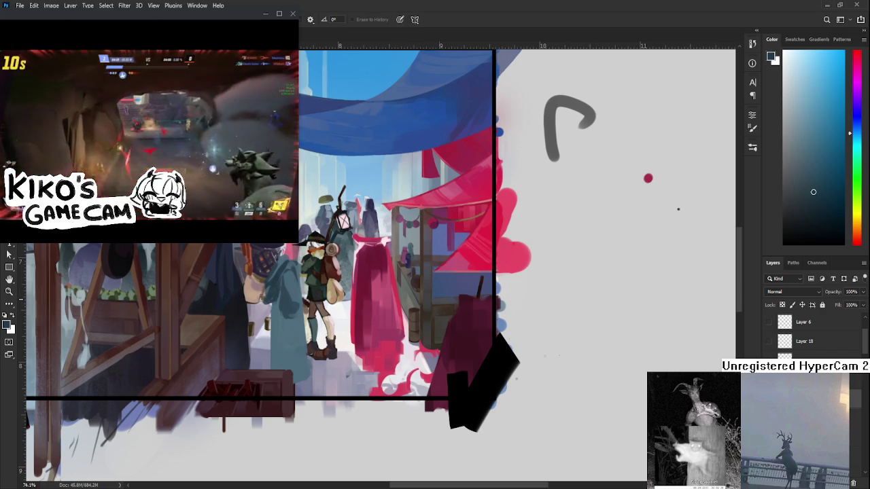
left_click_drag(266, 306, 270, 339)
Step: Zoom out to about 38% to review the whole street, then back to about 50%
scroll(275, 318, "down", 3)
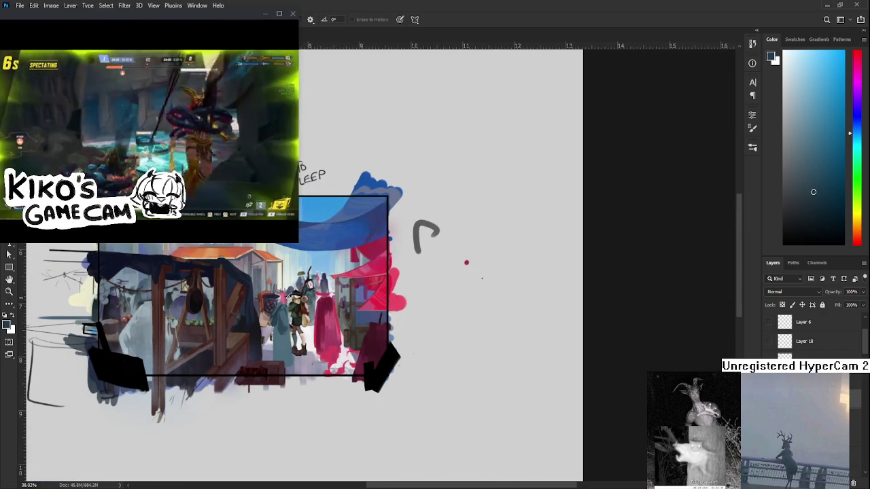
scroll(289, 297, "up", 2)
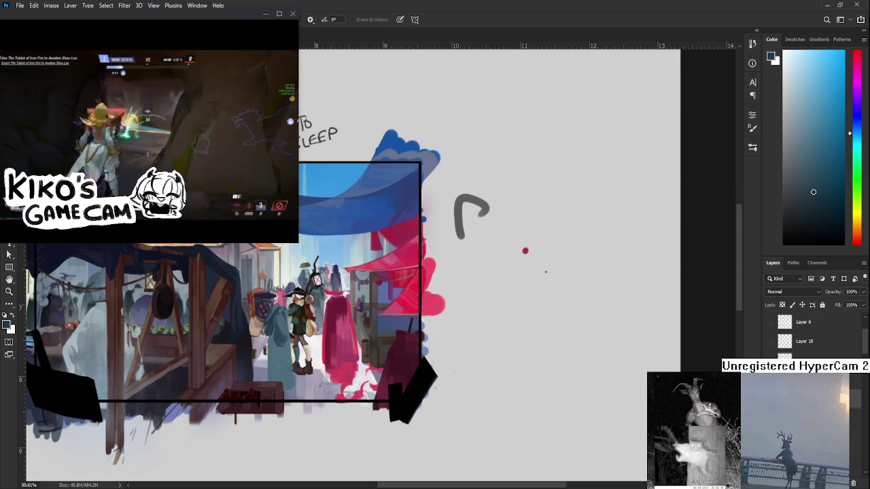
Step: Sample teal cloak colours and start painting the lower teal figure, trimming with the eraser
key("b")
left_click(284, 333, "alt")
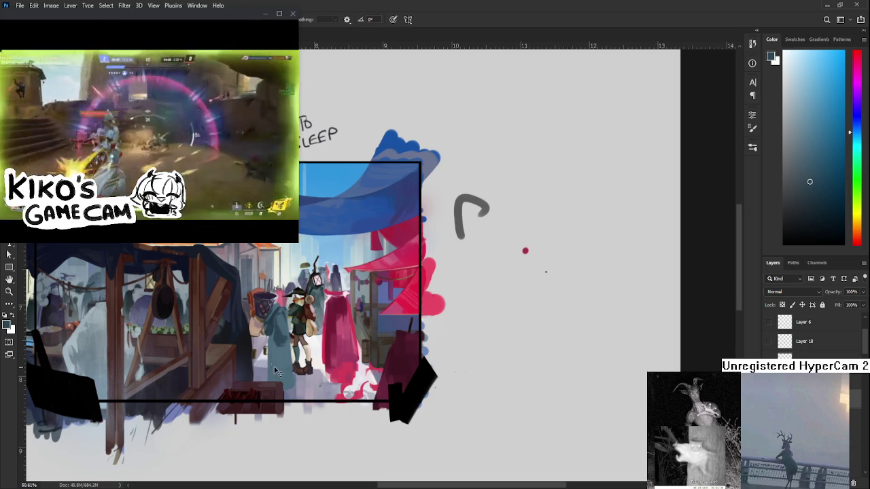
left_click(278, 358, "alt")
left_click(278, 371, "alt")
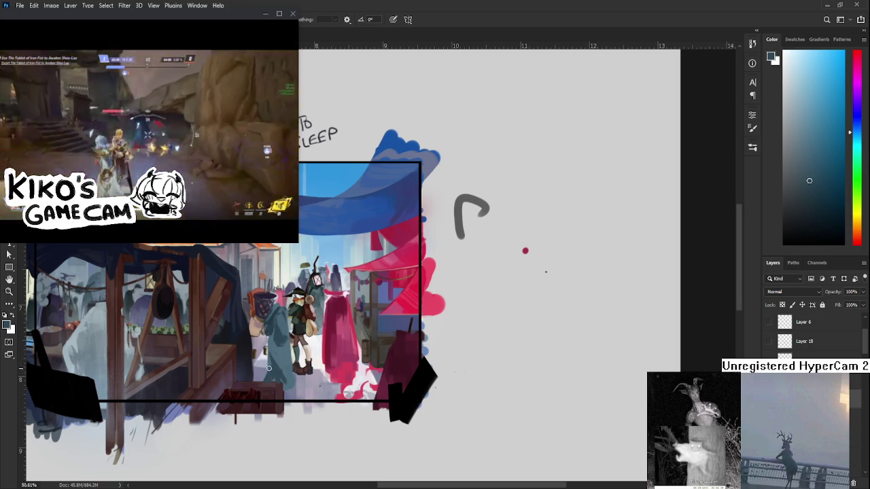
key("e")
key("b")
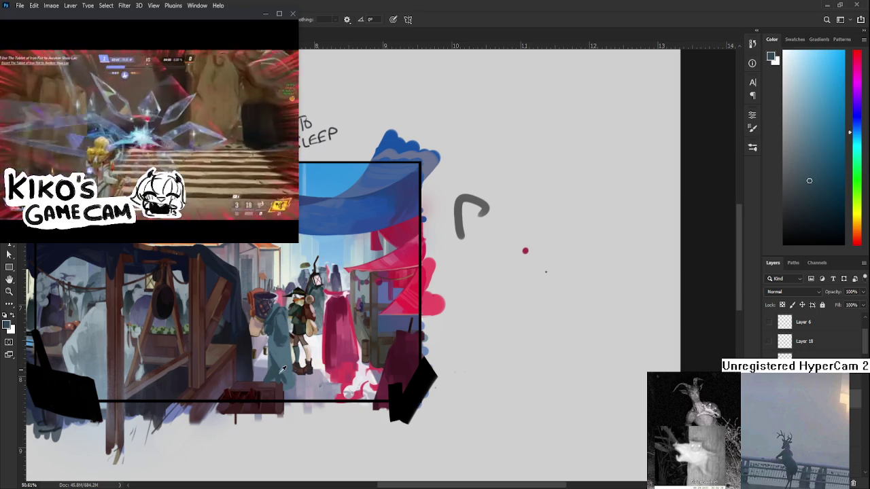
Step: Sample lighter tones near the cloak's hem and keep painting the teal figure
left_click(284, 351, "alt")
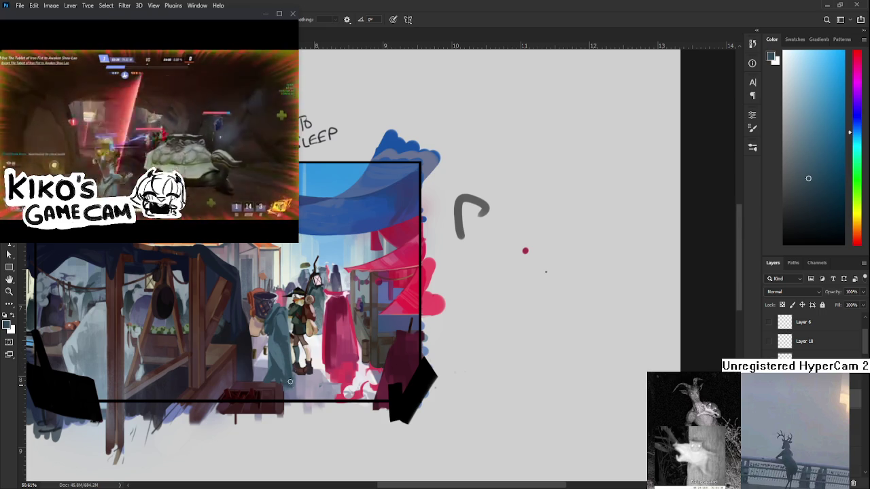
left_click(285, 346, "alt")
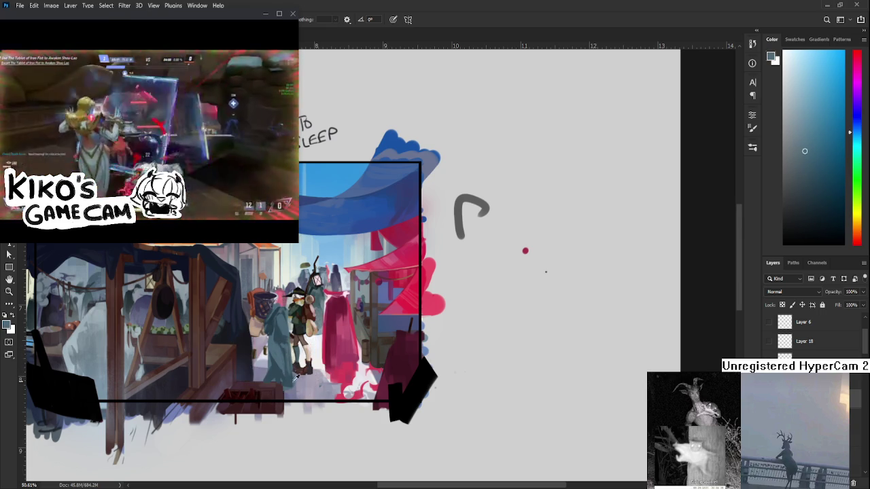
left_click(288, 378, "alt")
left_click(289, 353, "alt")
scroll(287, 334, "down", 1)
scroll(289, 344, "down", 1)
left_click(281, 359, "alt")
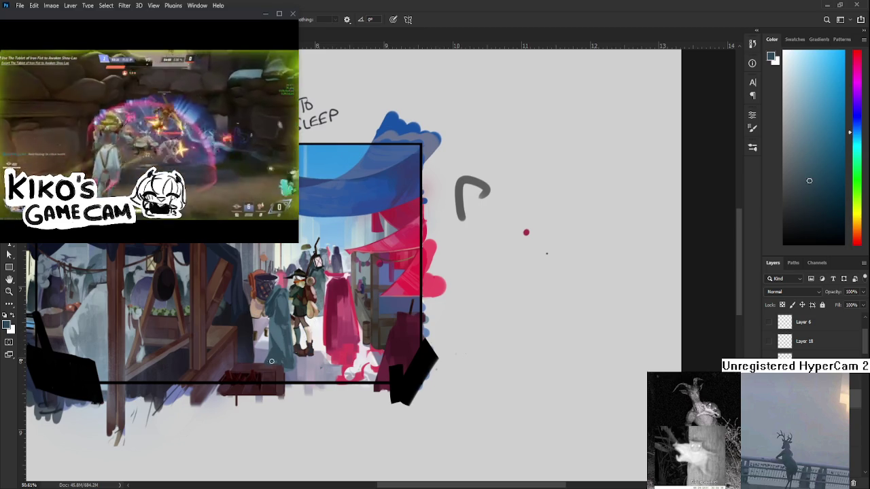
key("e")
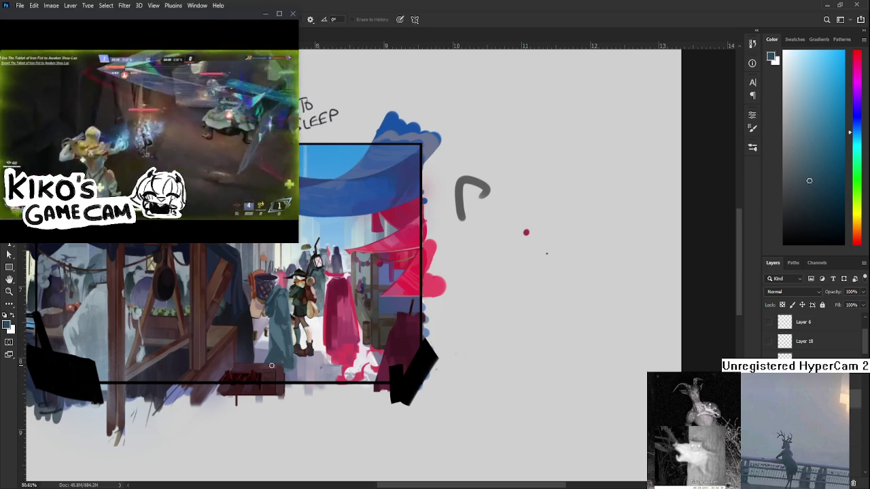
Step: Paint the figure's basket-like head and orange pack with sampled teal and darker tones
key("b")
left_click(284, 364, "alt")
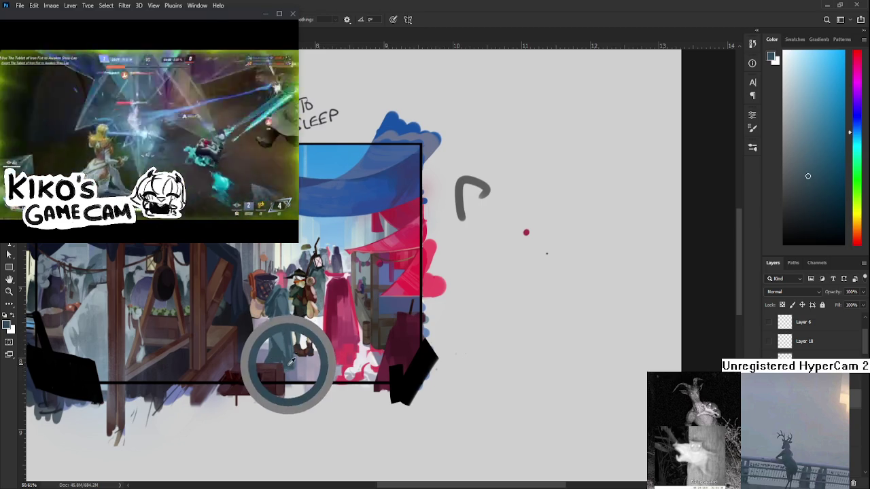
left_click(292, 366, "alt")
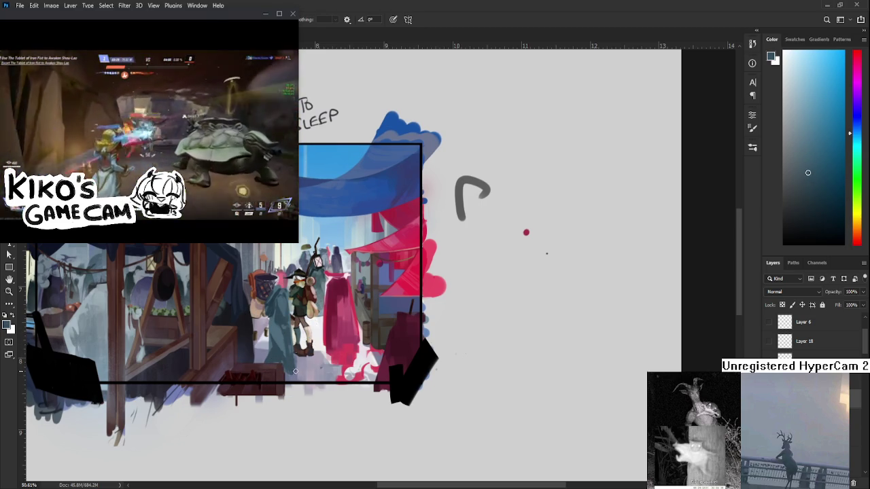
key("e")
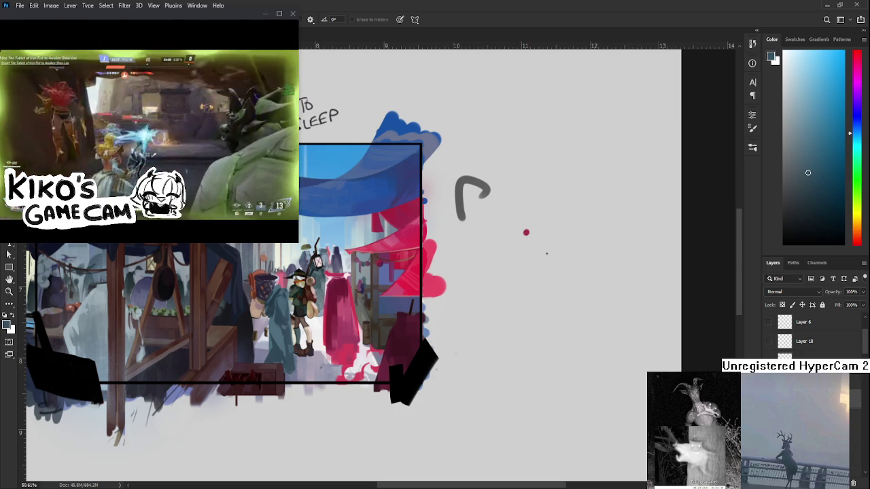
left_click(303, 345, "alt")
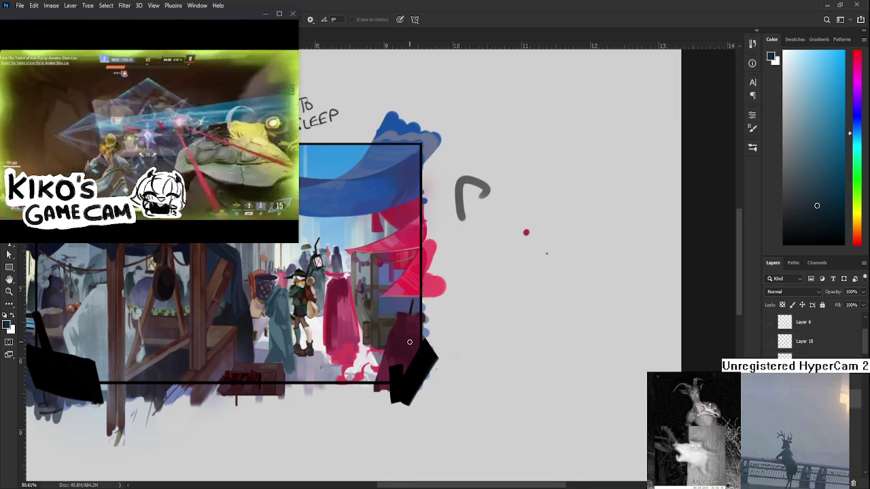
scroll(410, 342, "up", 1)
key("b")
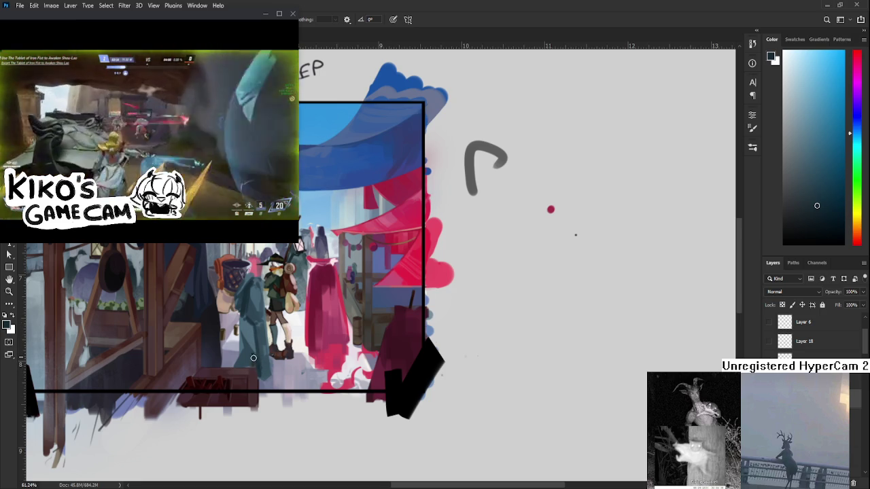
Step: Sample lighter and darker teal tones and paint the cloak beside the traveler
scroll(246, 349, "up", 2)
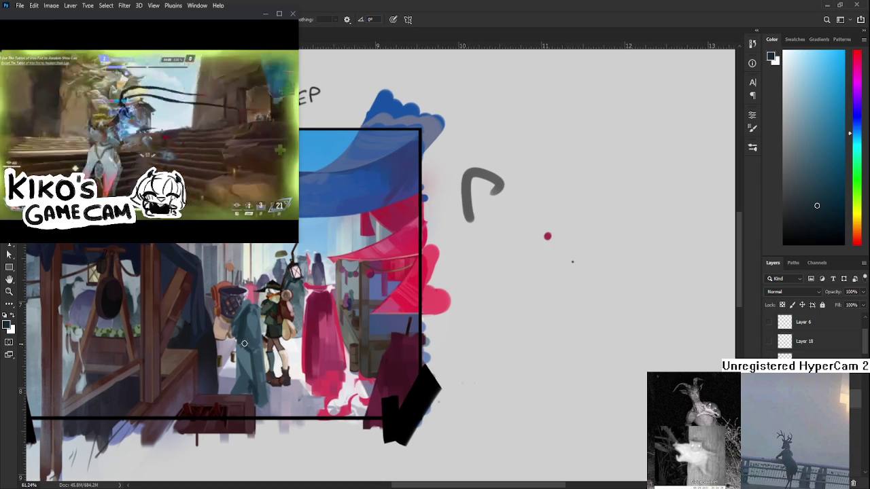
left_click(252, 340, "alt")
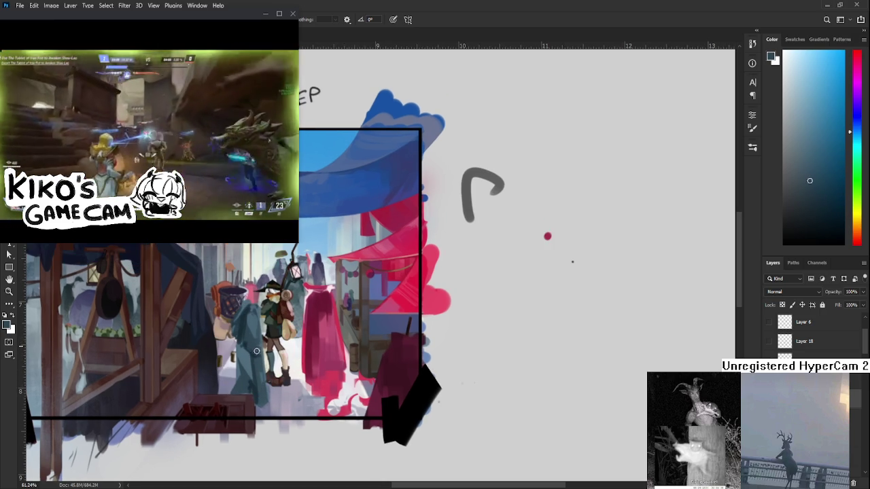
left_click(249, 348, "alt")
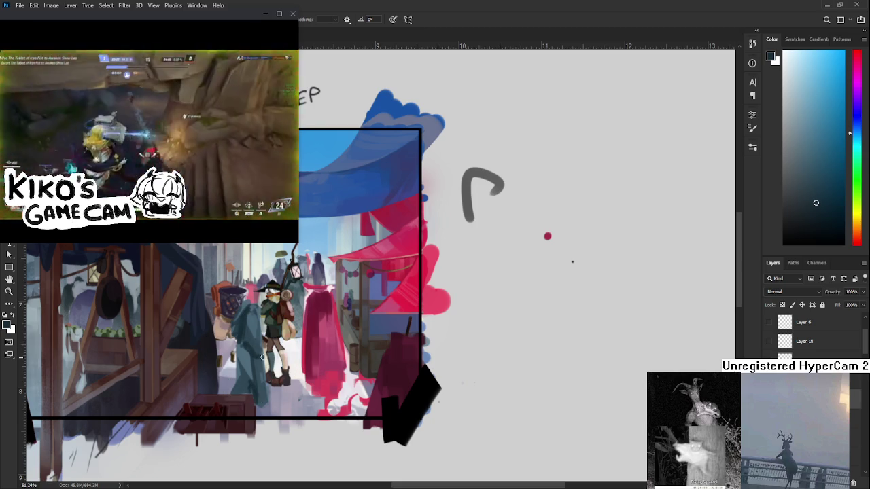
left_click(261, 348, "alt")
left_click(257, 354, "alt")
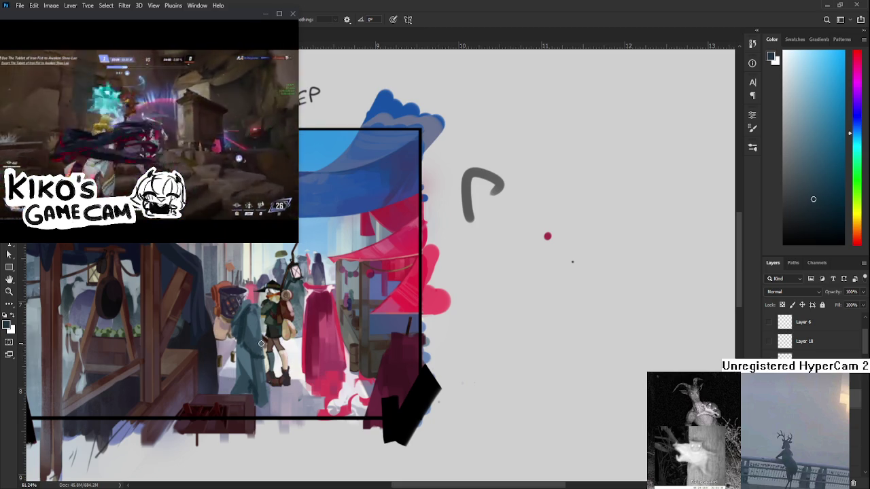
left_click(262, 352, "alt")
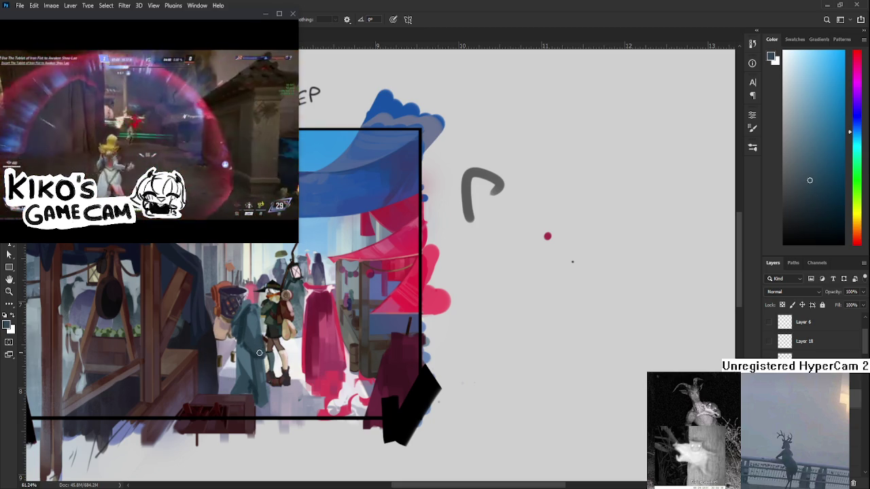
Step: Shade the teal cloak with darker, mid and brighter sampled tones
left_click_drag(266, 339, 272, 349)
left_click(261, 361, "alt")
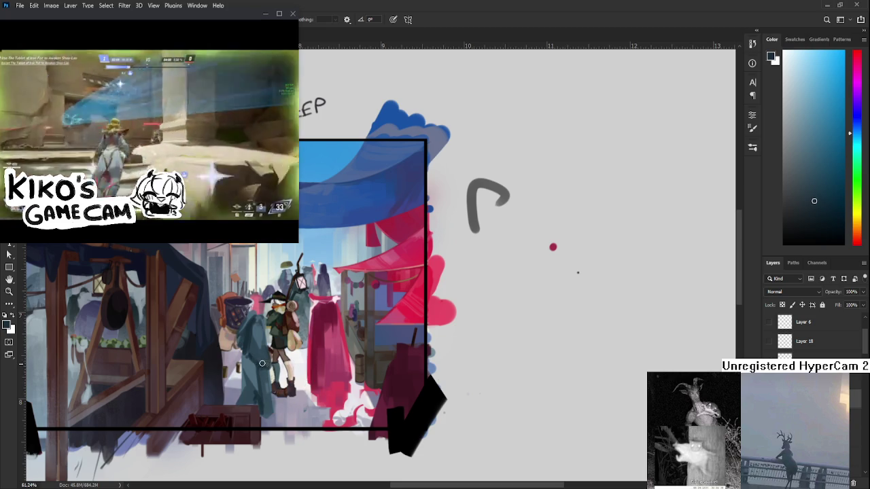
left_click(261, 351, "alt")
left_click(265, 362, "alt")
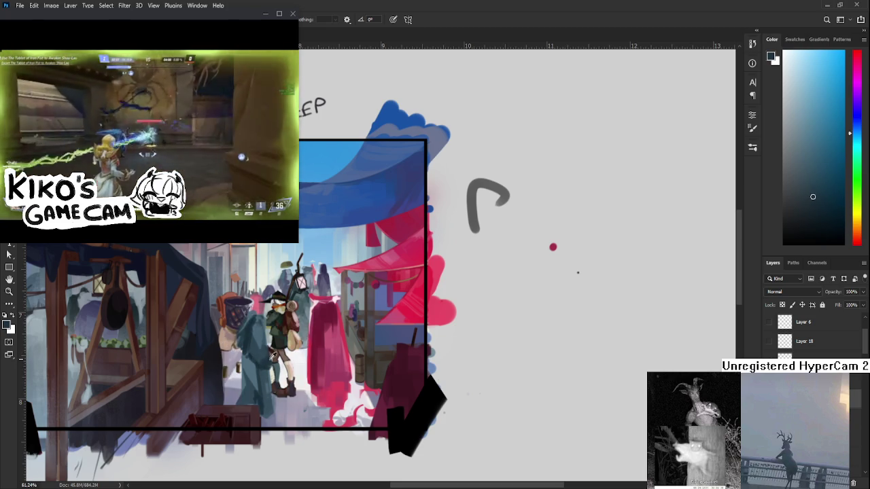
left_click(268, 361, "alt")
left_click(261, 351, "alt")
left_click(265, 358, "alt")
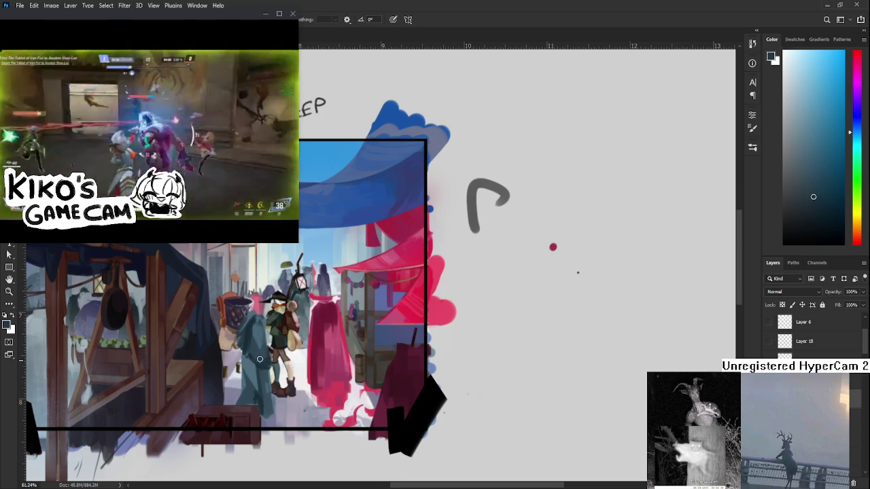
left_click(267, 359, "alt")
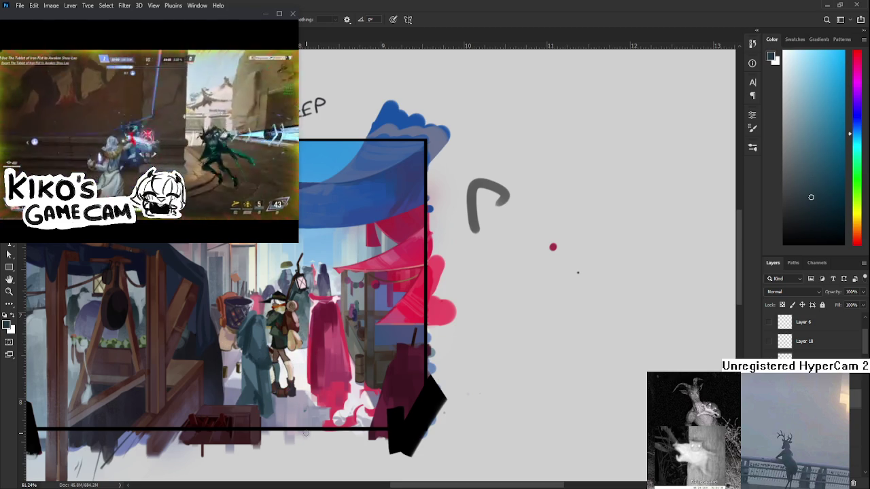
scroll(306, 433, "down", 3)
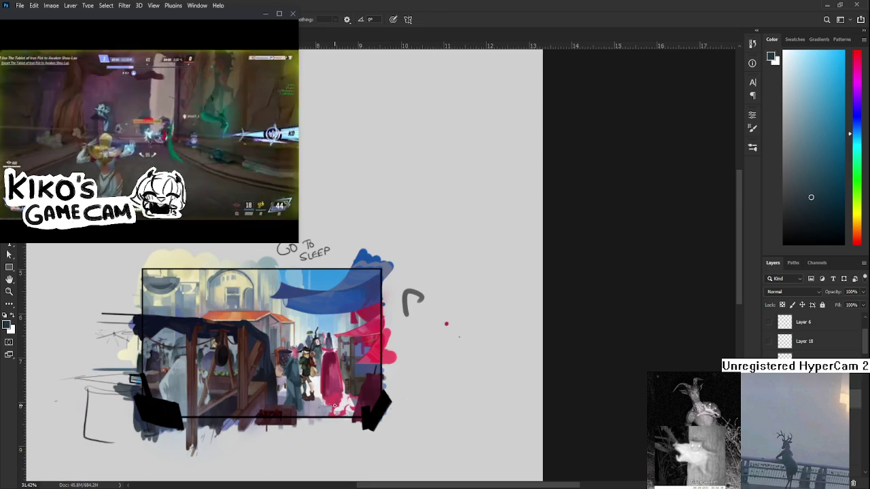
Step: Zoom in to about 81% on the teal figure and its basket
scroll(303, 384, "up", 3)
scroll(303, 384, "up", 2)
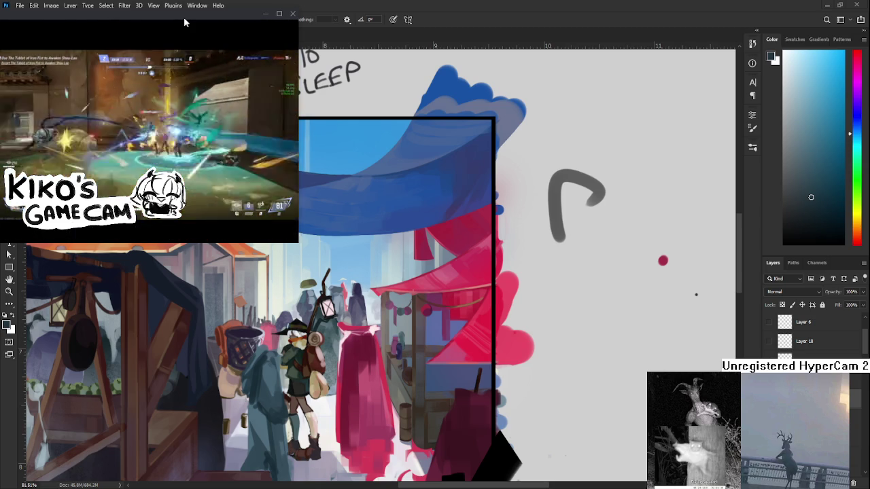
Step: Zoom out to about 35%, then in to about 119% over the traveler and sample the cloak's light blue-grey
scroll(277, 411, "down", 3)
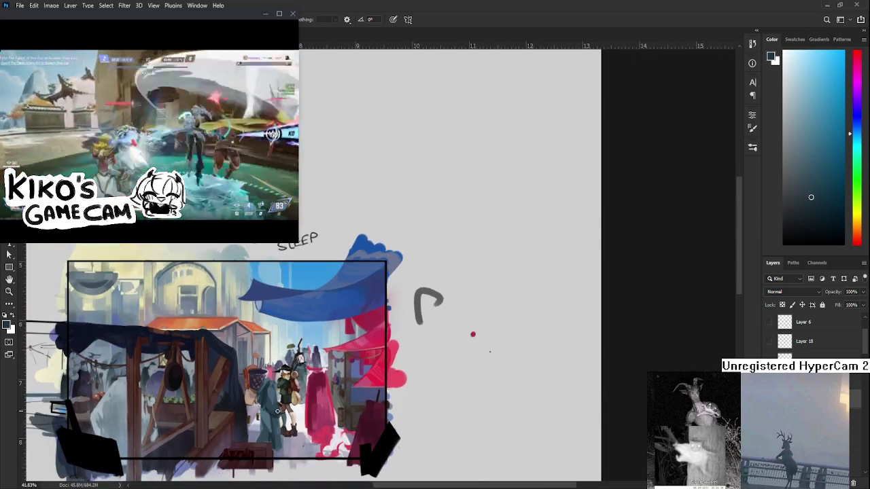
scroll(277, 411, "down", 1)
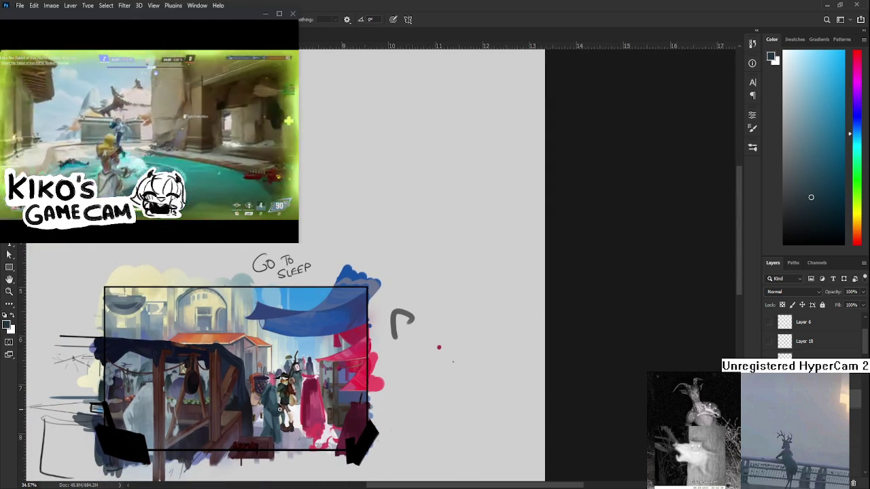
scroll(633, 253, "up", 1)
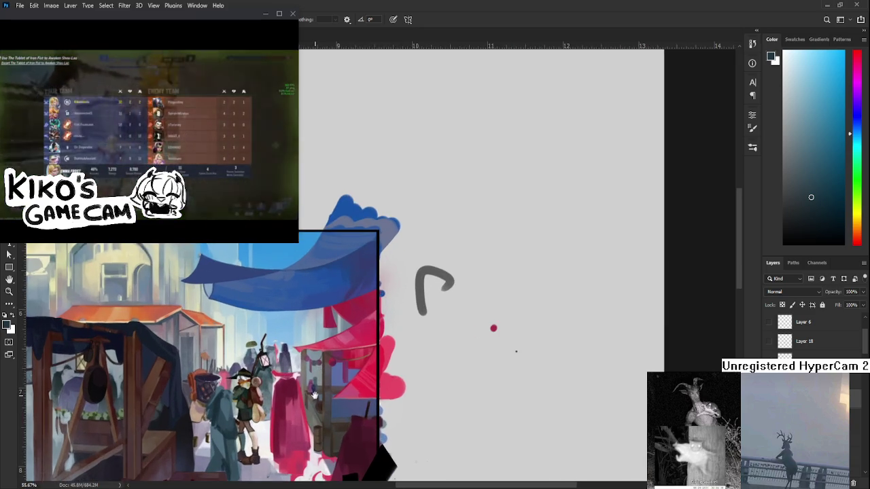
scroll(634, 253, "up", 2)
scroll(633, 253, "up", 2)
scroll(634, 253, "up", 1)
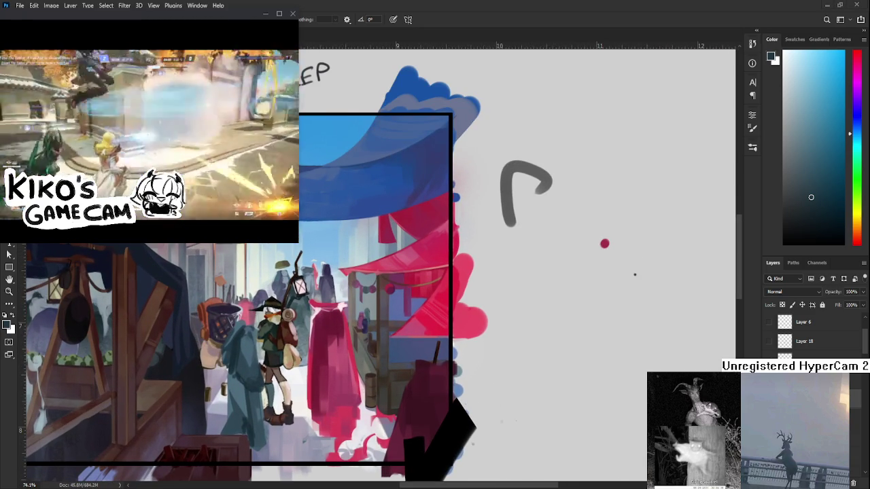
scroll(224, 386, "up", 3)
scroll(225, 386, "up", 3)
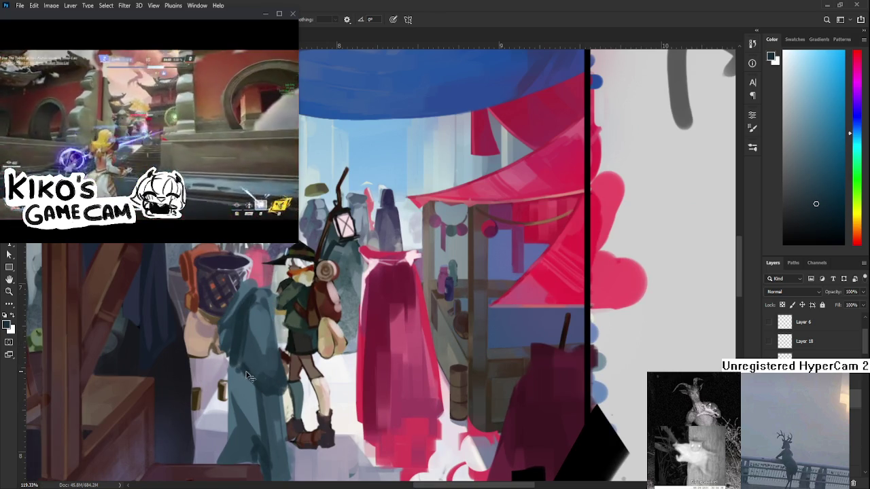
left_click(237, 370, "alt")
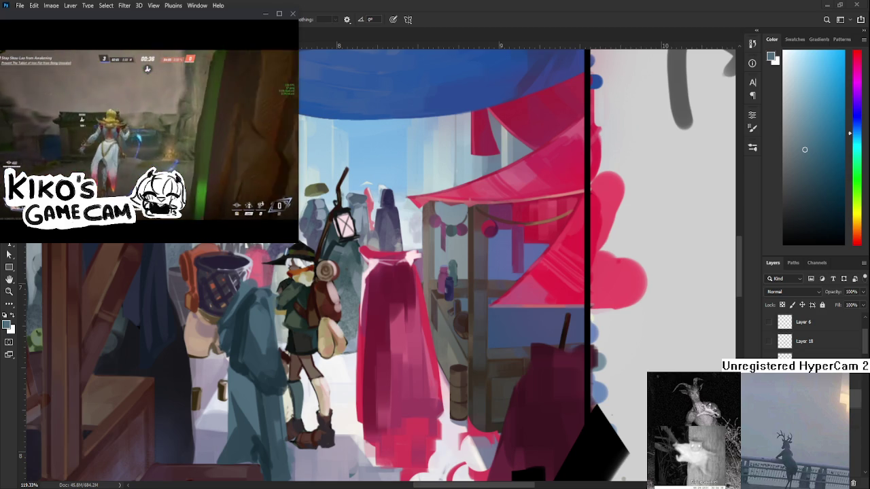
Step: Zoom out slightly from the traveler and the teal figure
scroll(343, 377, "down", 2)
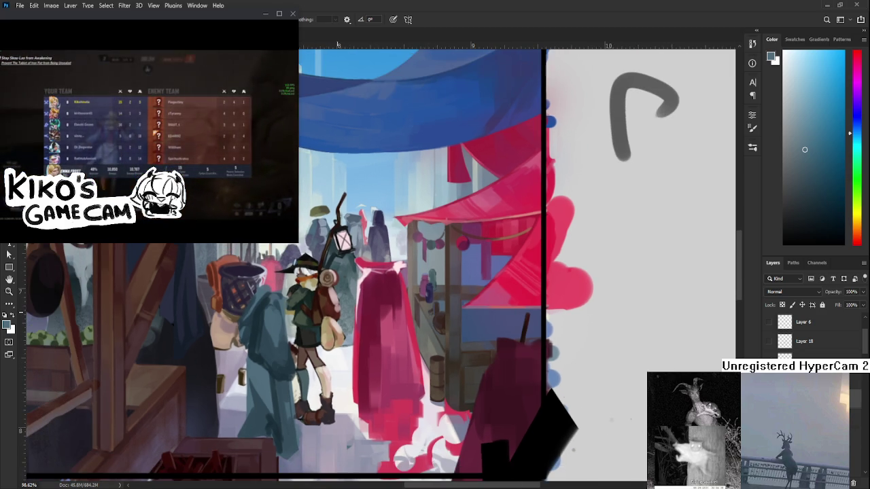
scroll(343, 378, "down", 1)
left_click(294, 339, "alt")
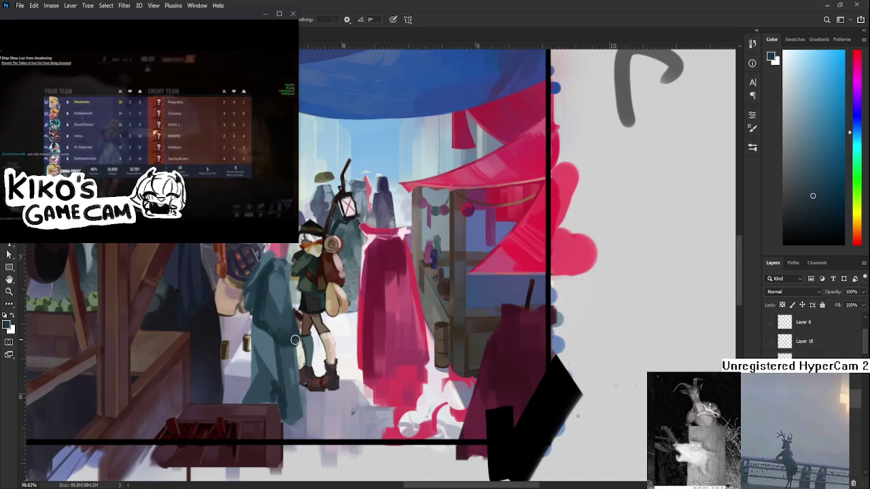
mouse_move(385, 311)
left_mouse_down()
mouse_move(366, 322)
mouse_move(351, 360)
left_mouse_up()
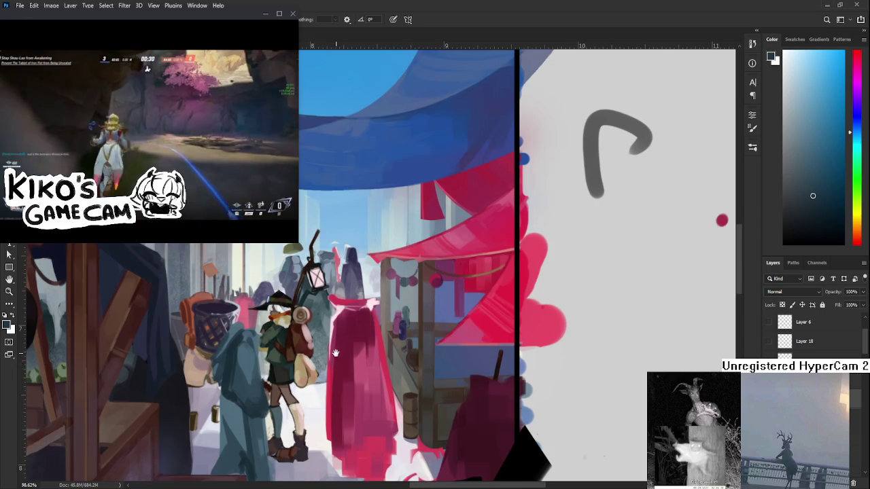
scroll(327, 325, "down", 2)
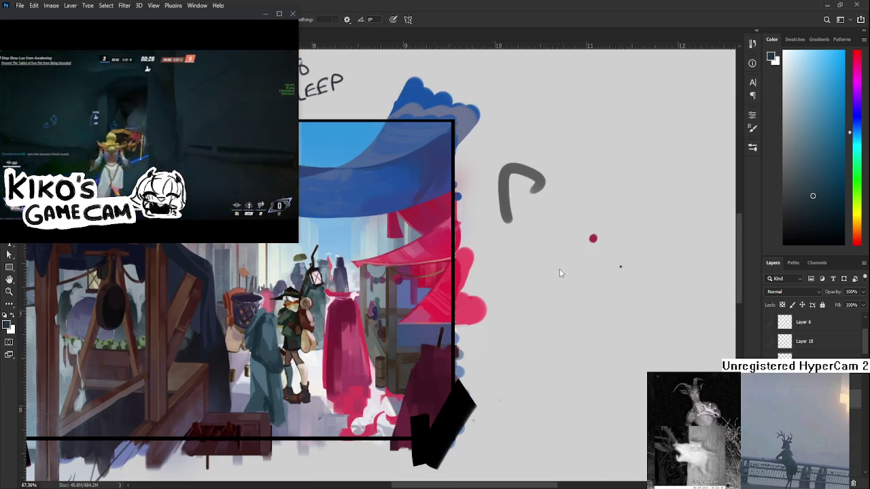
scroll(289, 330, "down", 1)
scroll(296, 340, "down", 1)
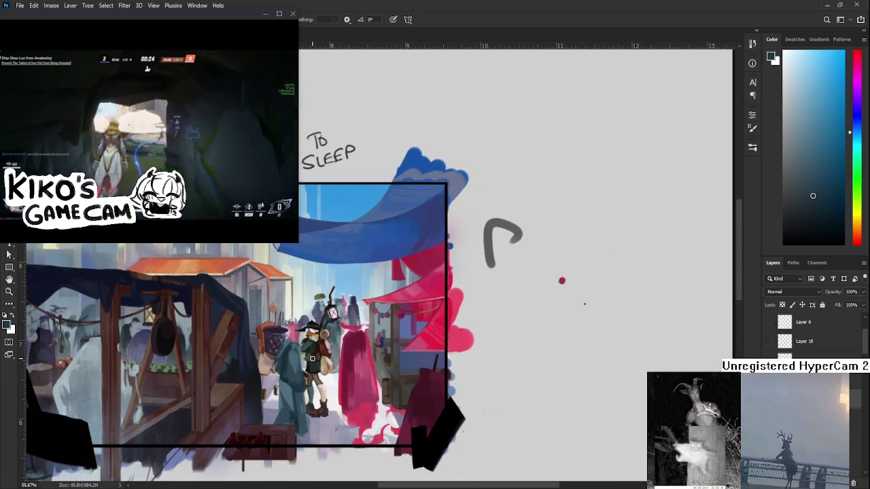
scroll(303, 350, "down", 1)
scroll(310, 358, "down", 1)
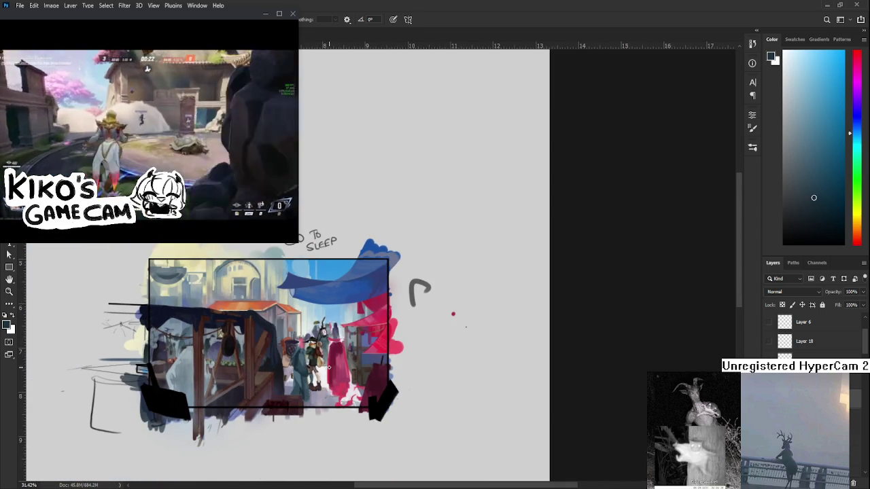
scroll(327, 367, "up", 4)
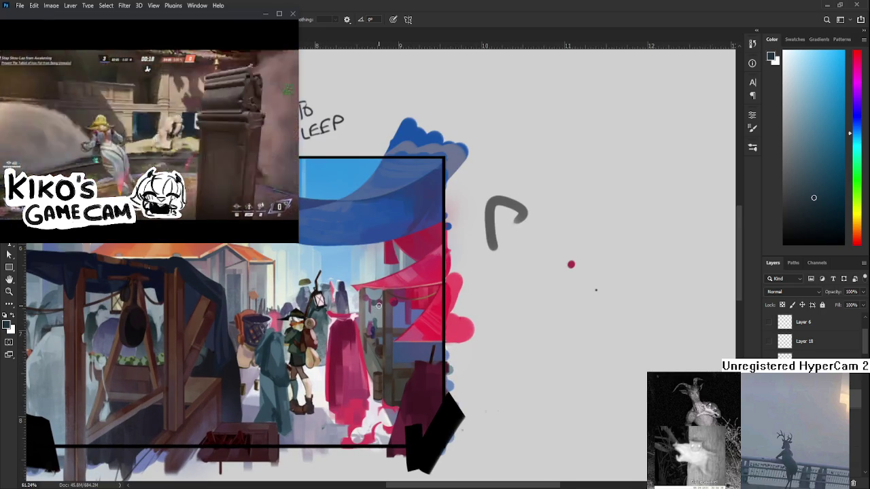
left_click(350, 352, "alt")
Step: Sample the dark navy and lay a navy stroke between the traveler and red-cloaked figure
left_click_drag(350, 352, 343, 291)
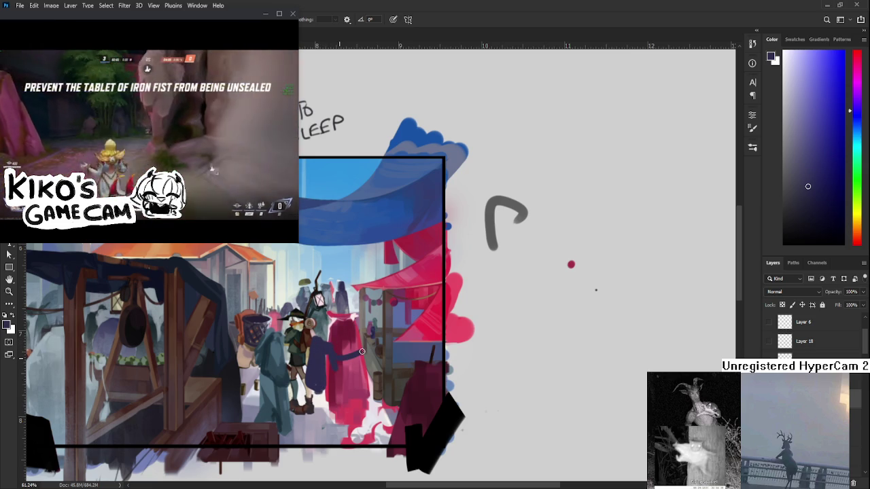
left_click_drag(332, 361, 374, 342)
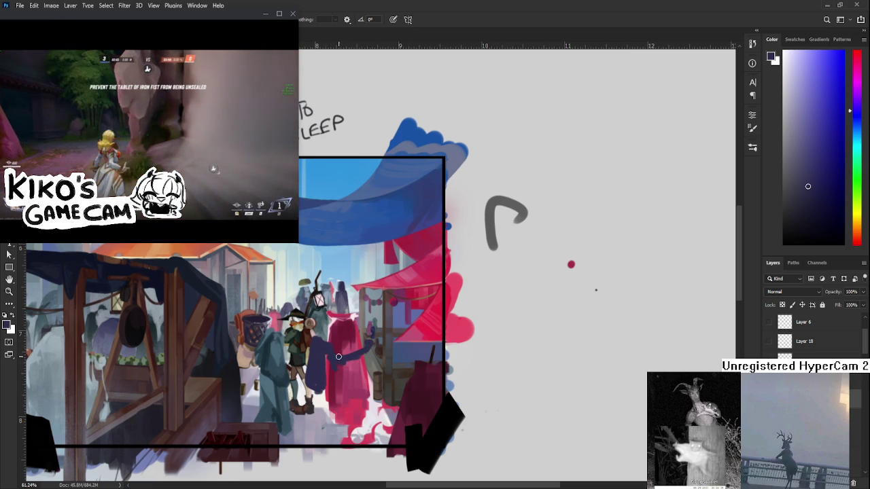
key("e")
key("ctrl+z")
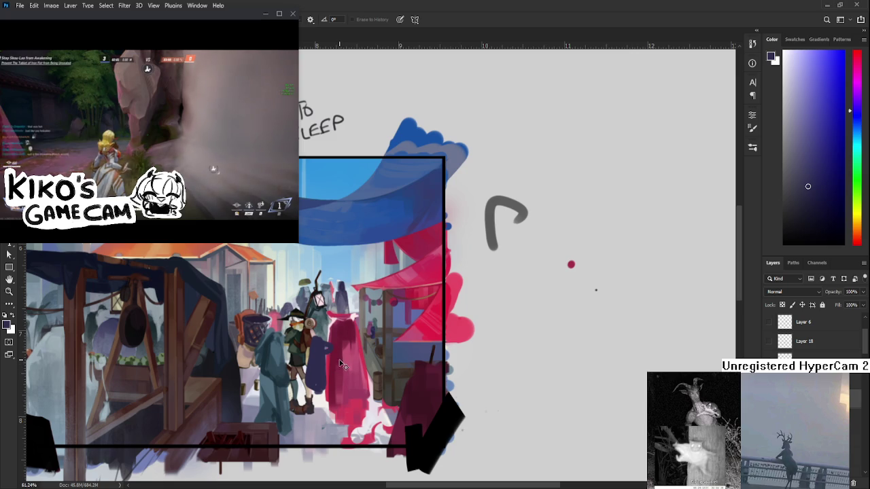
left_click_drag(328, 355, 332, 341)
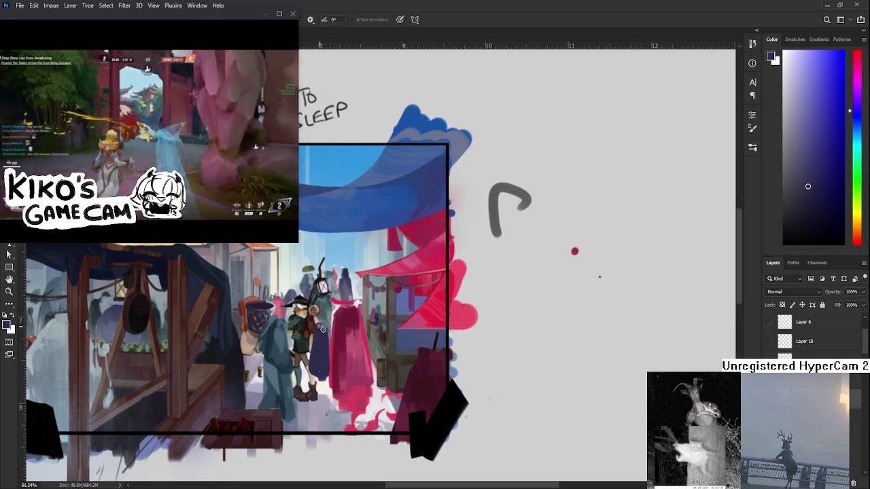
Step: Shape the navy figure with alternating brush and eraser strokes, then lasso it
key("b")
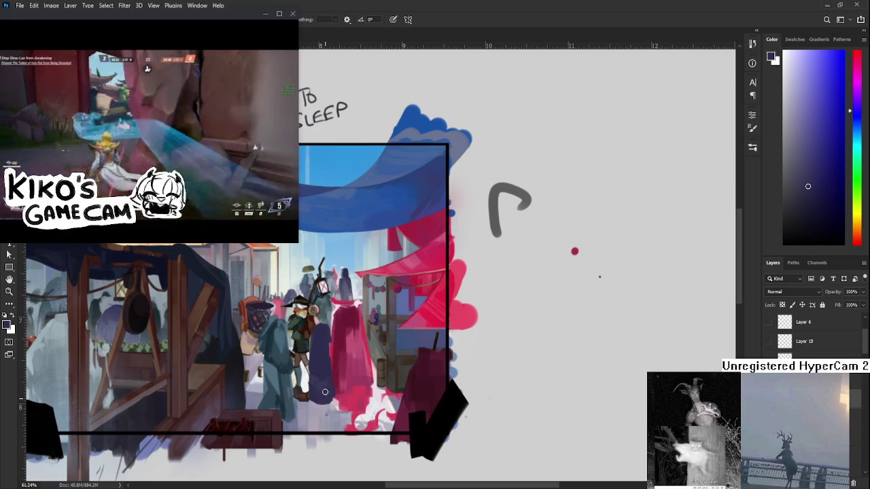
key("e")
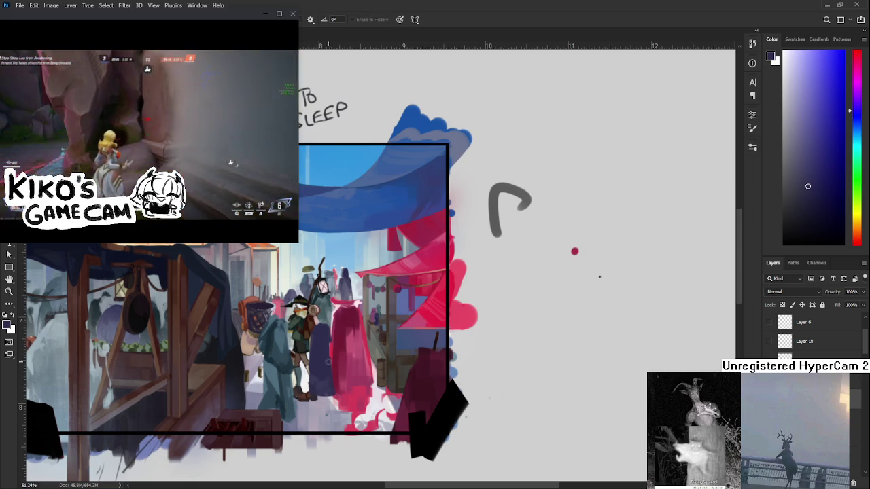
key("b")
key("e")
key("b")
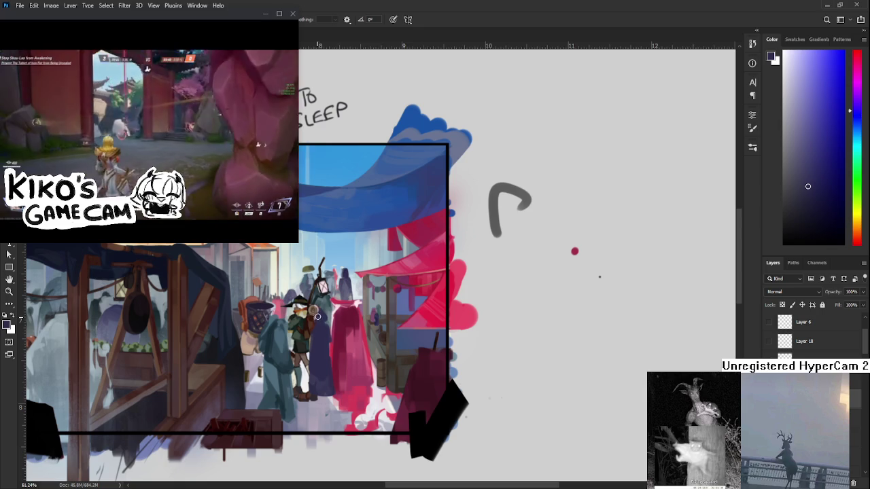
key("e")
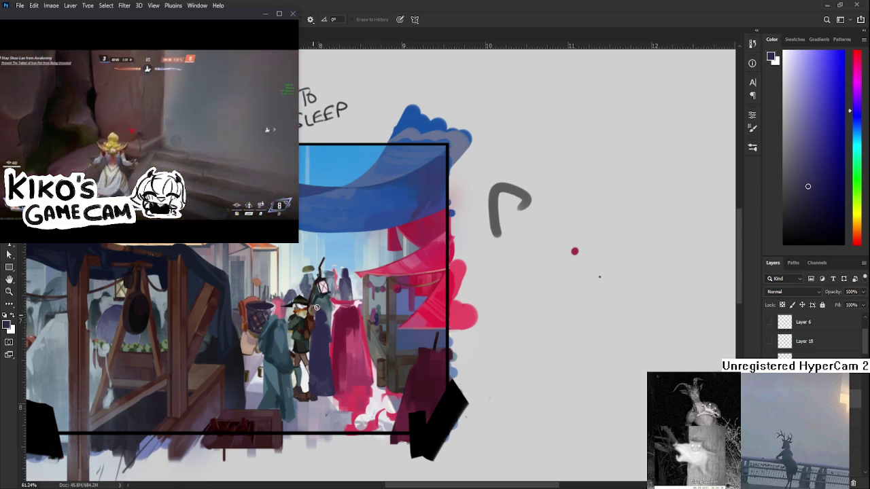
key("b")
key("e")
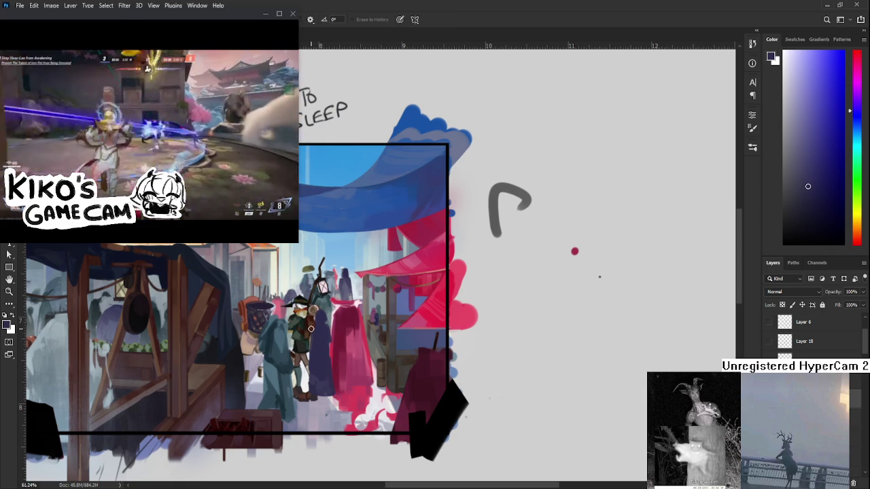
key("l")
left_click_drag(311, 330, 303, 340)
Step: Shift the selected navy figure slightly right with a transform and deselect
key("ctrl+t")
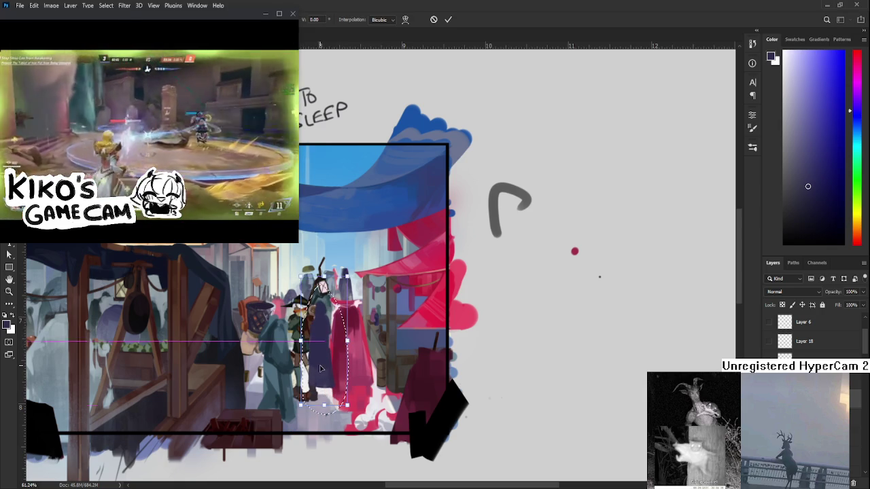
left_click_drag(321, 369, 326, 372)
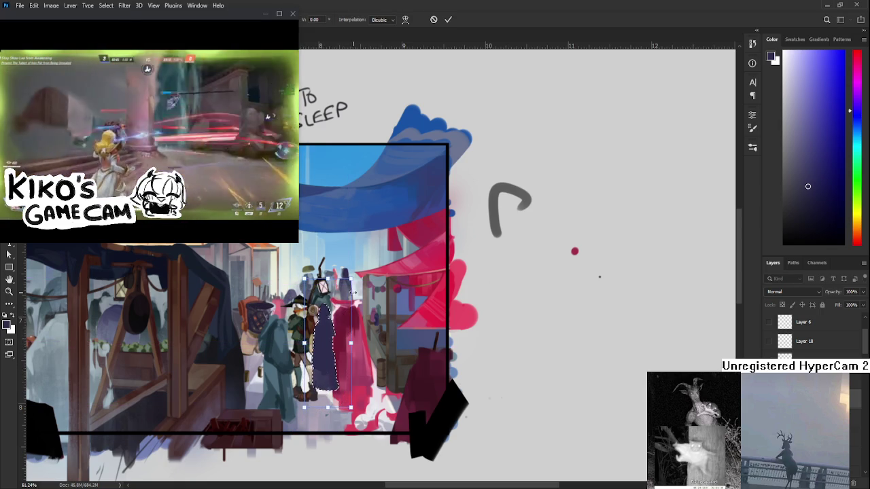
key("Return")
key("ctrl+d")
Step: Touch up the navy figure's edges, alternating eraser and brush
key("e")
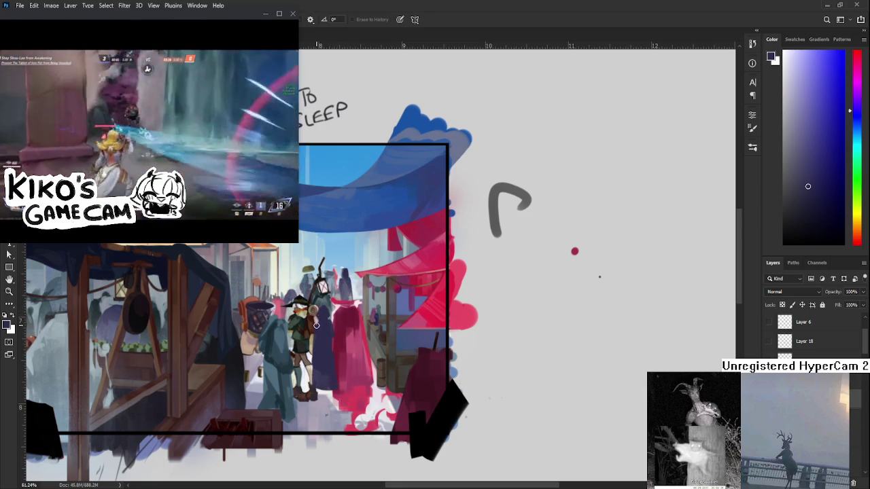
key("b")
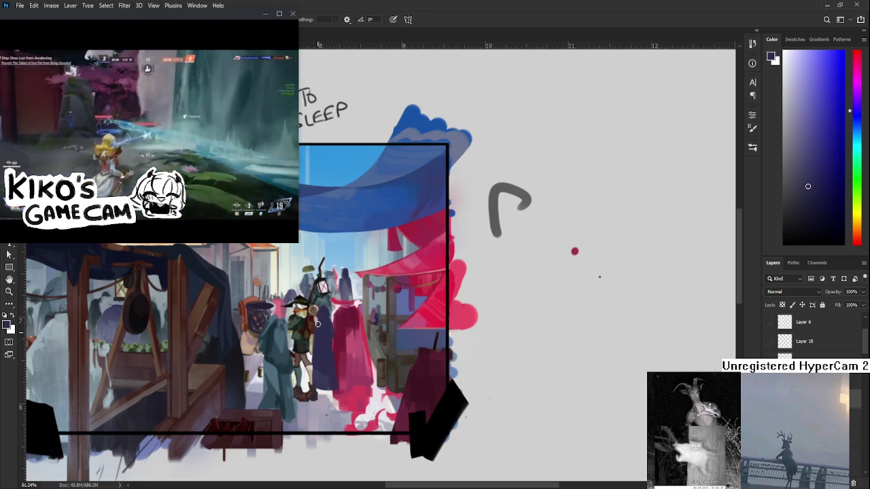
key("e")
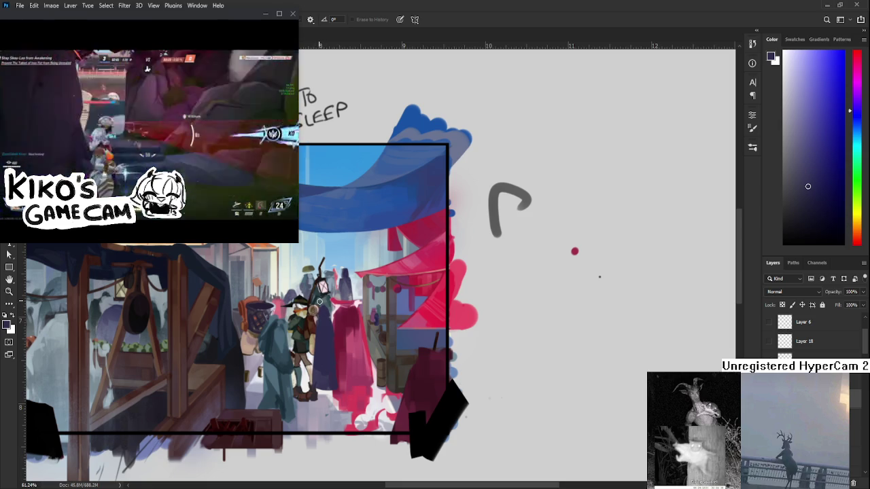
key("b")
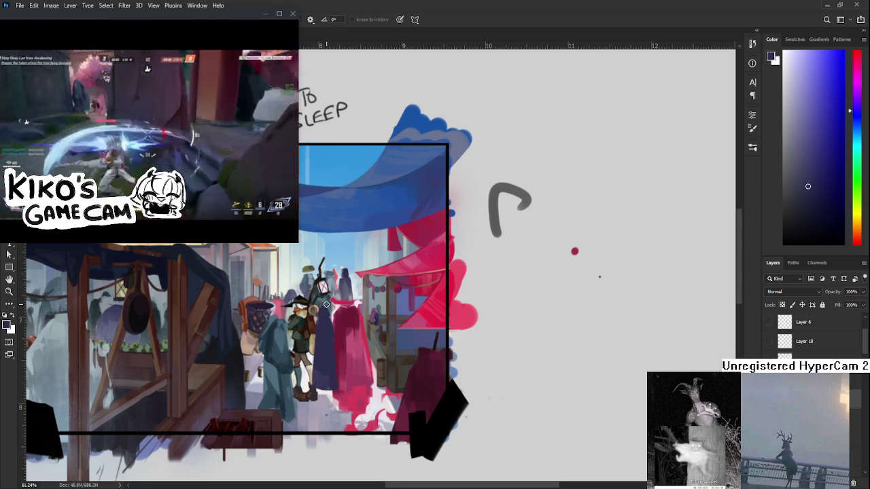
key("e")
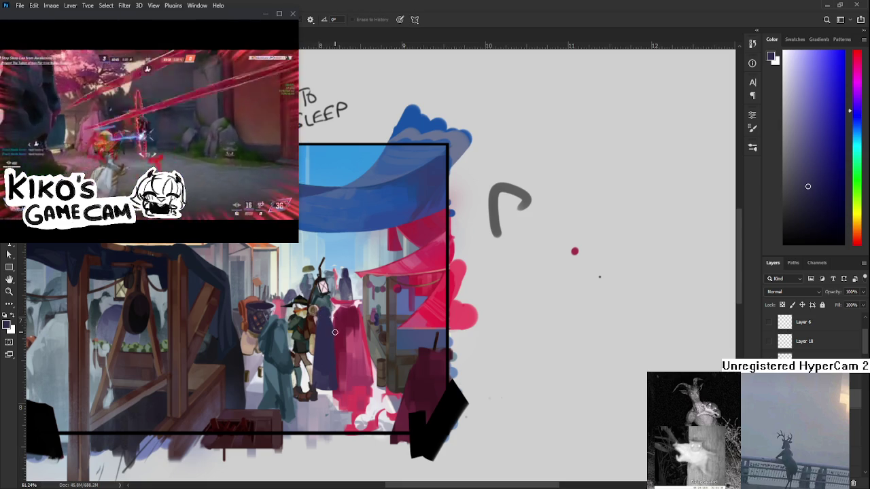
key("b")
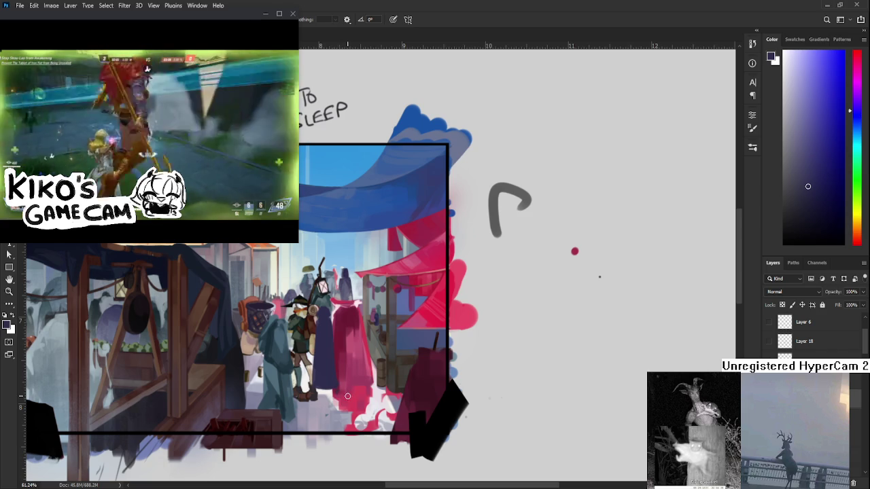
scroll(342, 348, "up", 2)
Step: Lasso the navy figure and rotate it slightly so it leans against the crimson-cloaked figure
scroll(343, 345, "up", 1)
scroll(345, 345, "down", 1)
scroll(344, 344, "down", 1)
key("l")
mouse_move(303, 325)
left_mouse_down()
mouse_move(306, 451)
mouse_move(303, 325)
left_mouse_up()
key("ctrl+t")
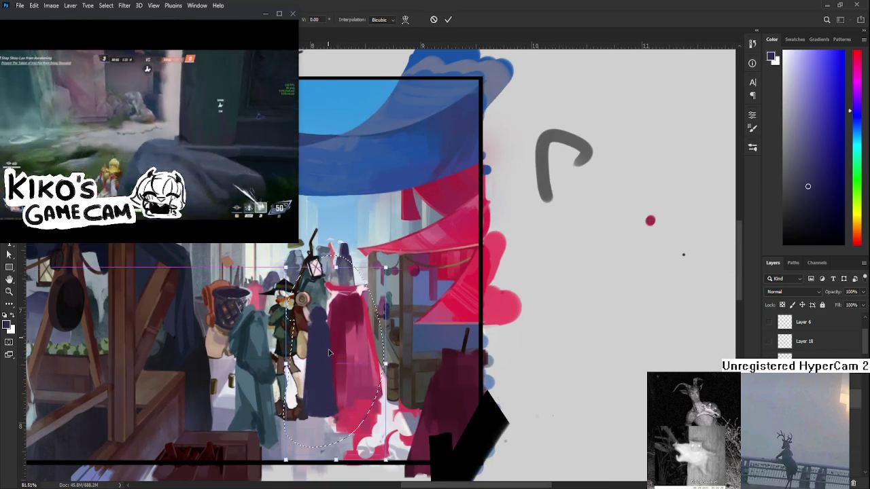
left_click_drag(374, 287, 362, 321)
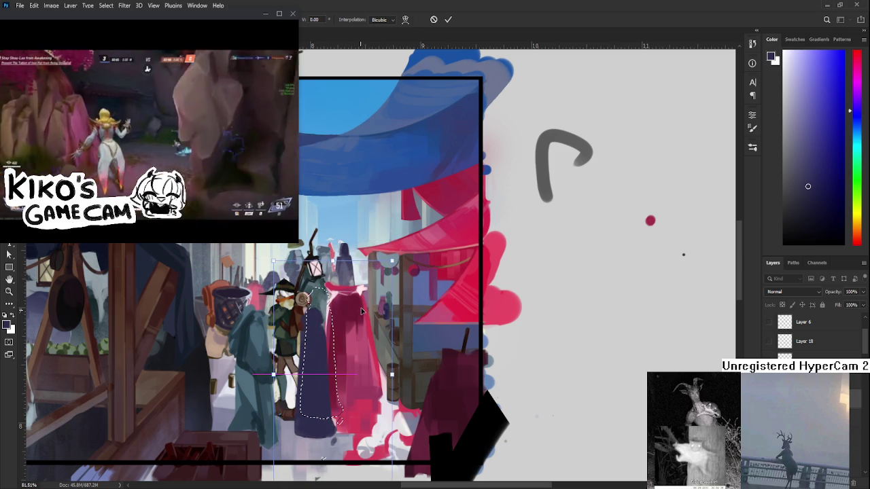
key("Return")
key("ctrl+d")
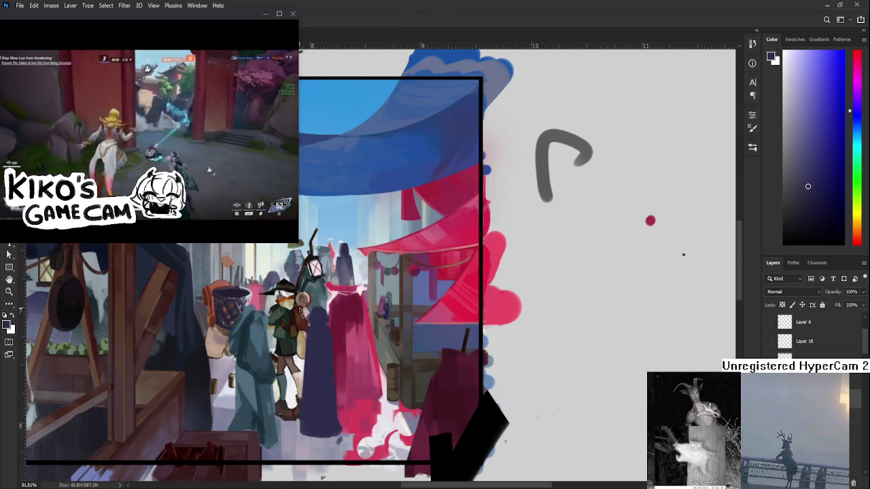
Step: Touch up the tilted navy figure's edges with eraser and brush
key("e")
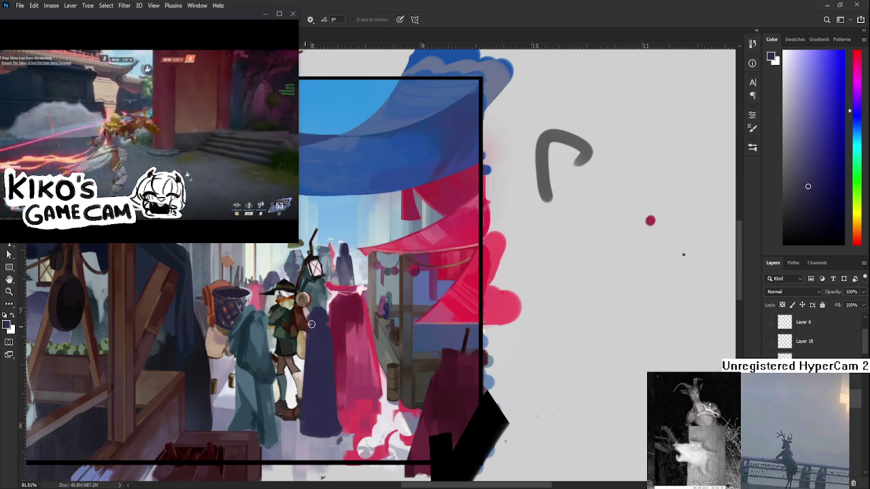
key("b")
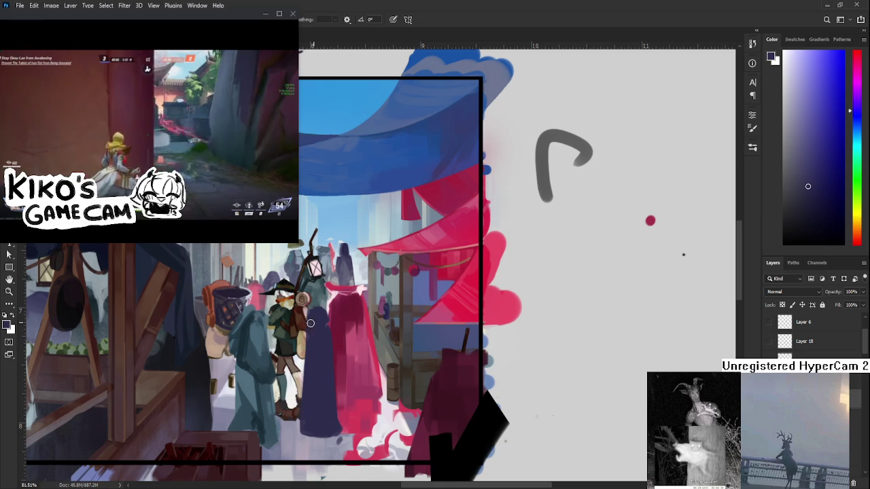
key("e")
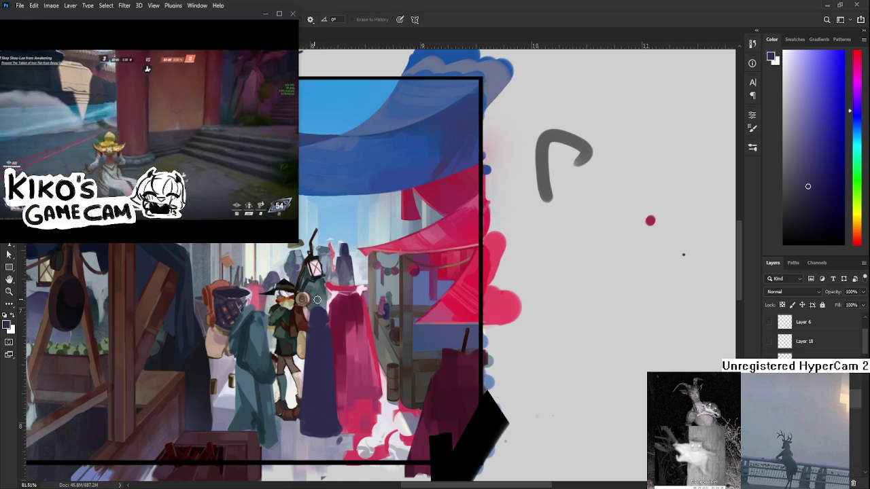
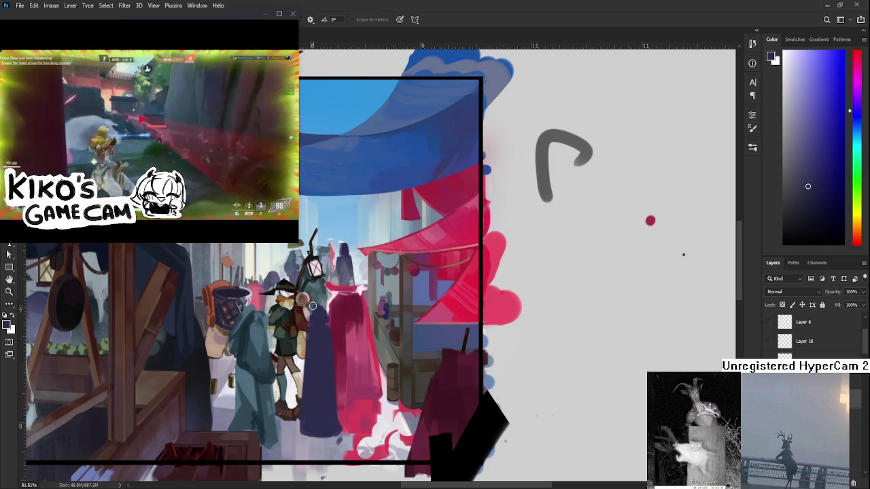
Step: Outline the teal and purple figures and adjust them with Free Transform
scroll(321, 365, "down", 2)
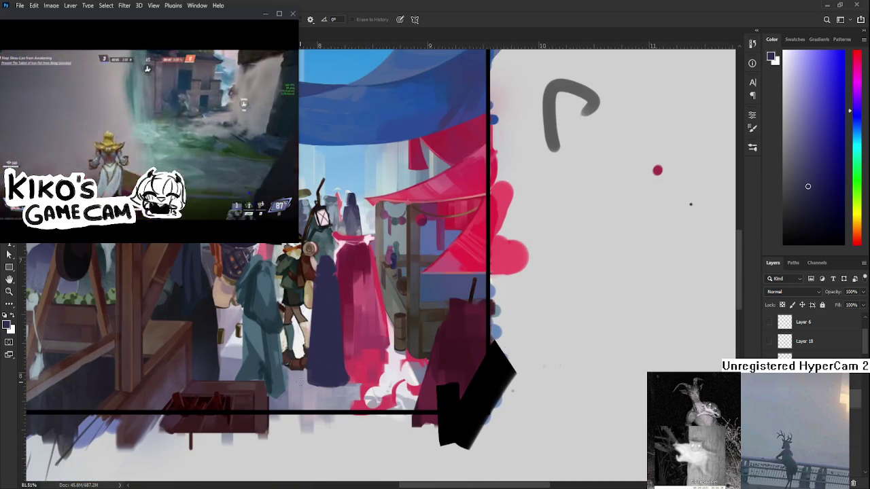
key("b")
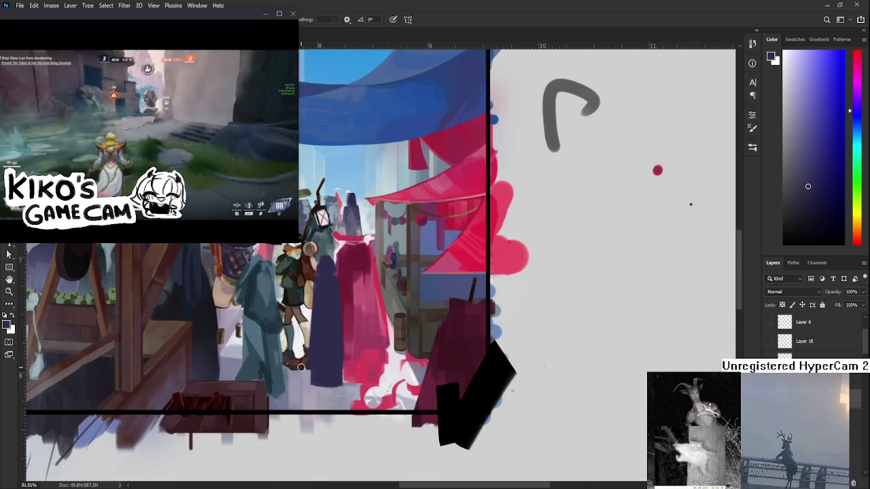
left_click_drag(329, 376, 320, 442)
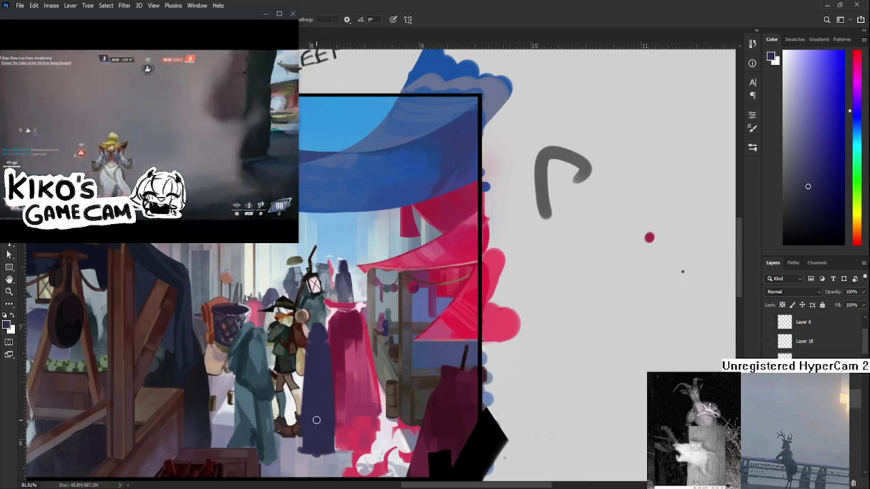
key("ctrl+t")
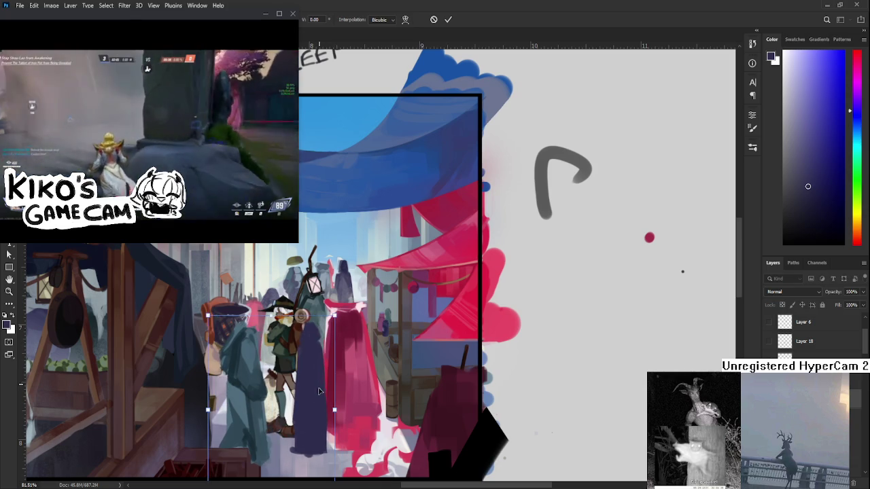
key("Return")
Step: Lasso the dark-robed central figure and squeeze it into a slimmer, rounded-hood silhouette
key("l")
left_click_drag(350, 302, 315, 412)
key("ctrl+t")
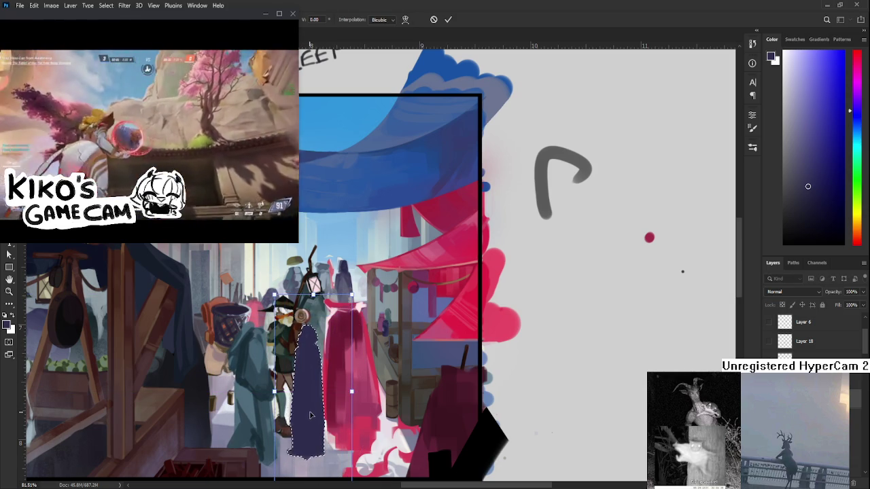
key("Return")
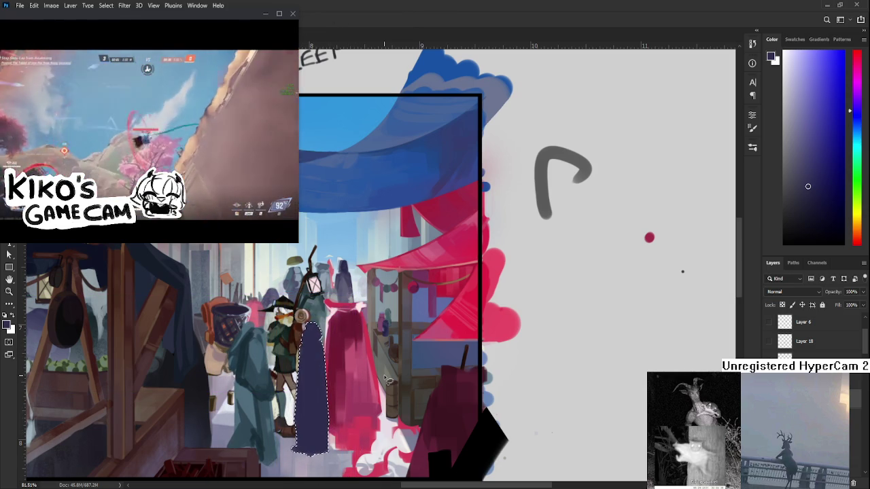
scroll(405, 364, "down", 3)
scroll(405, 364, "down", 3)
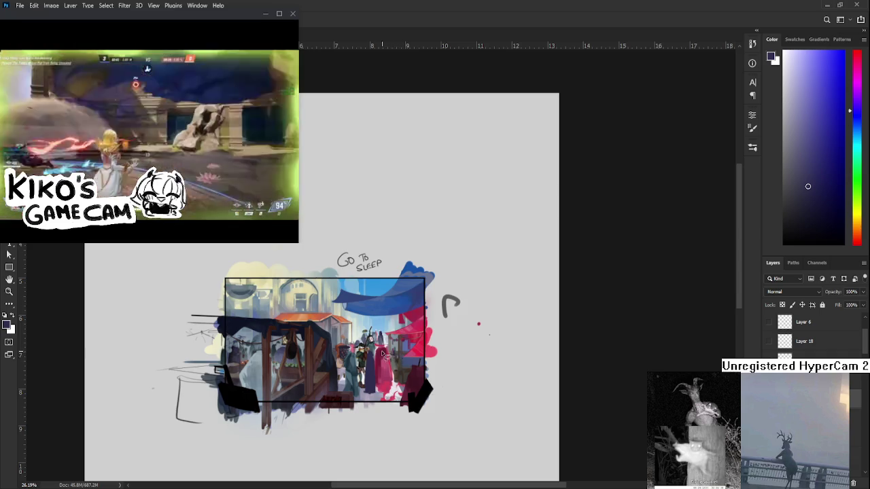
scroll(405, 363, "up", 3)
scroll(380, 351, "up", 3)
Step: Paint lighter and darker purple shading on the figure, sampling tones from its cloak
left_click(380, 272, "alt")
left_click(380, 274, "alt")
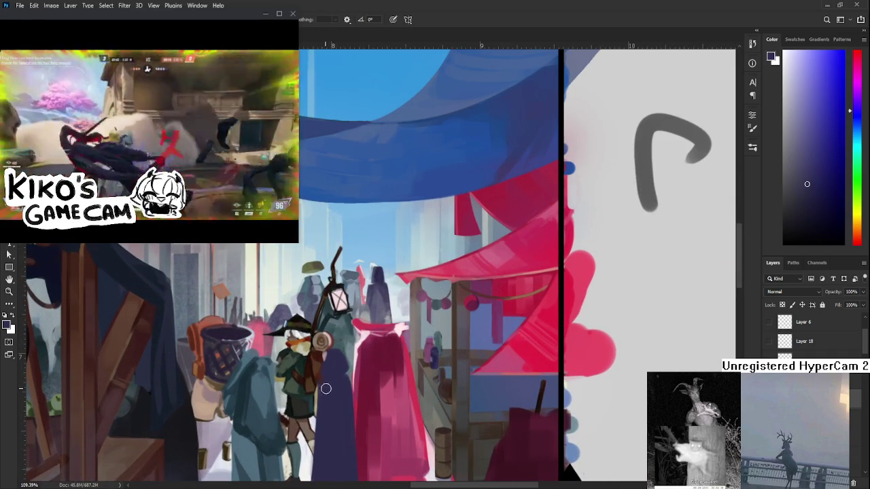
left_click(823, 201)
scroll(320, 352, "down", 1)
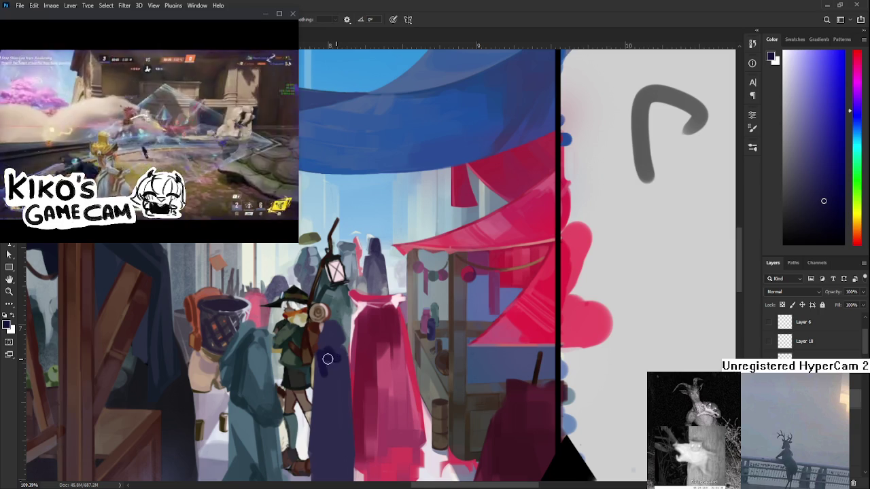
left_click(324, 364, "alt")
left_click(324, 362, "alt")
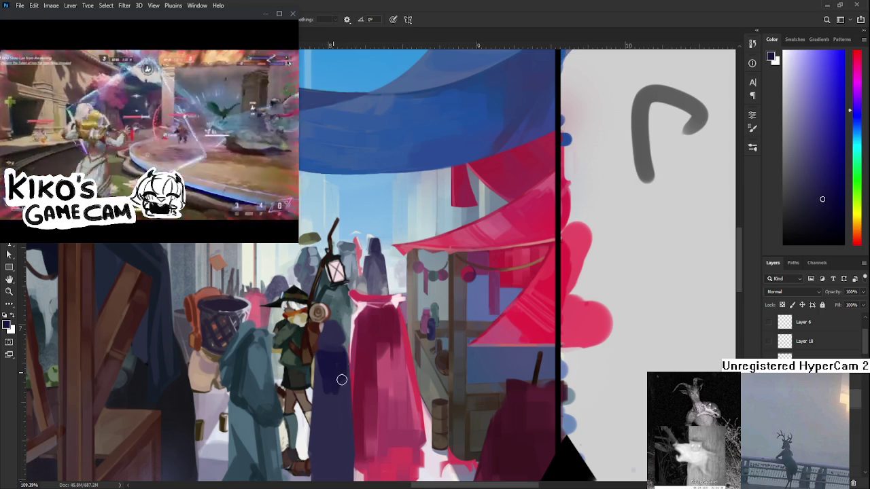
left_click(334, 404, "alt")
left_click(334, 405, "alt")
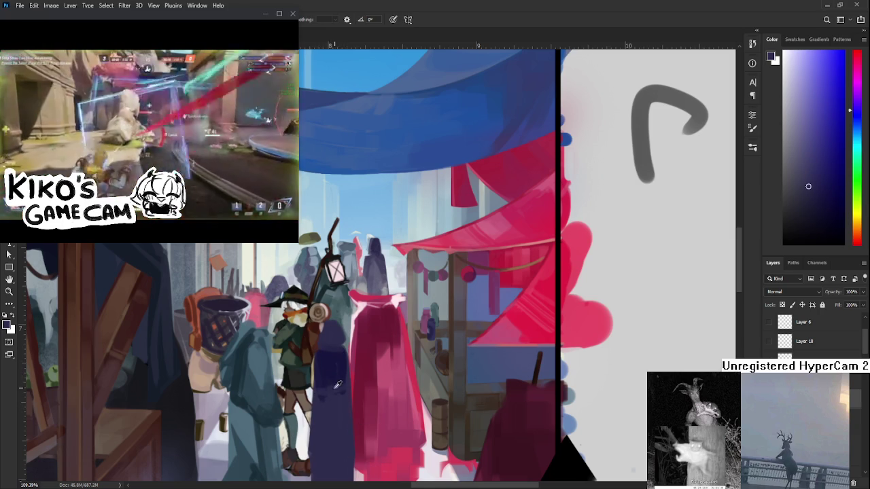
left_click(329, 399, "alt")
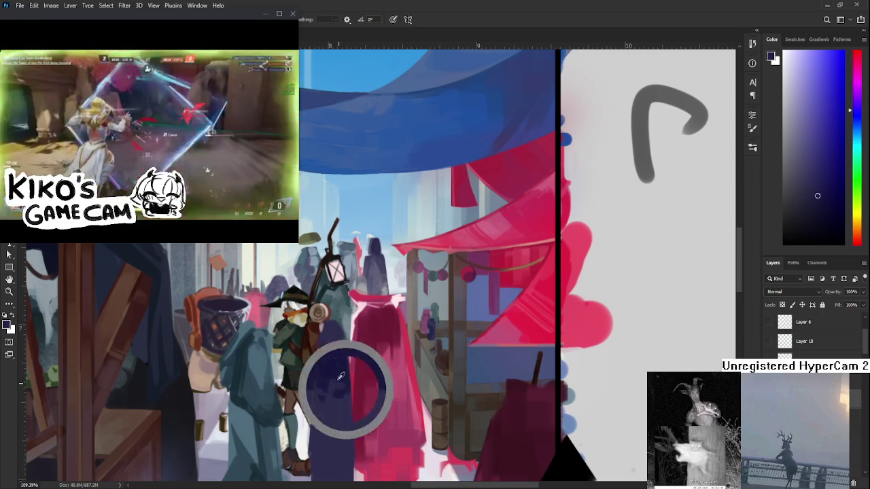
left_click(331, 397, "alt")
left_click(328, 402, "alt")
Step: Continue shading the purple cloak from hood to hem with light and dark cloak purples
left_click(331, 360, "alt")
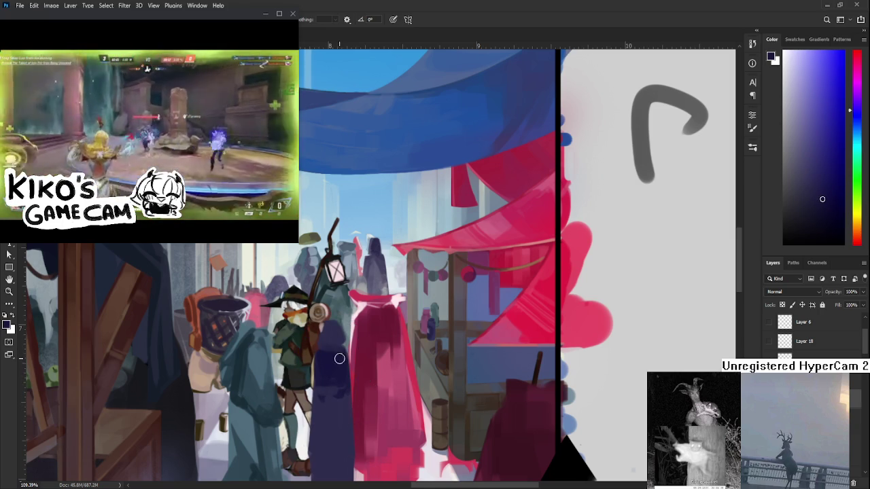
left_click(333, 328, "alt")
left_click(335, 340, "alt")
left_click(331, 399, "alt")
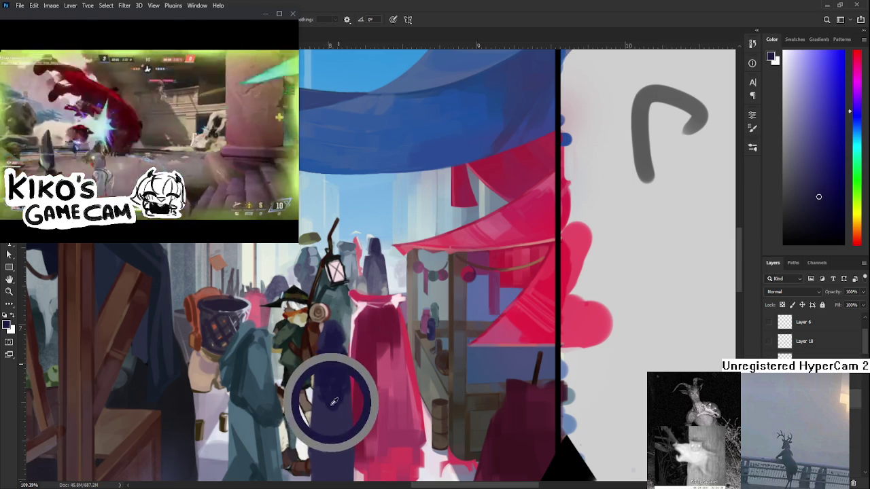
left_click(325, 374, "alt")
left_click_drag(325, 427, 325, 359)
left_click(332, 331, "alt")
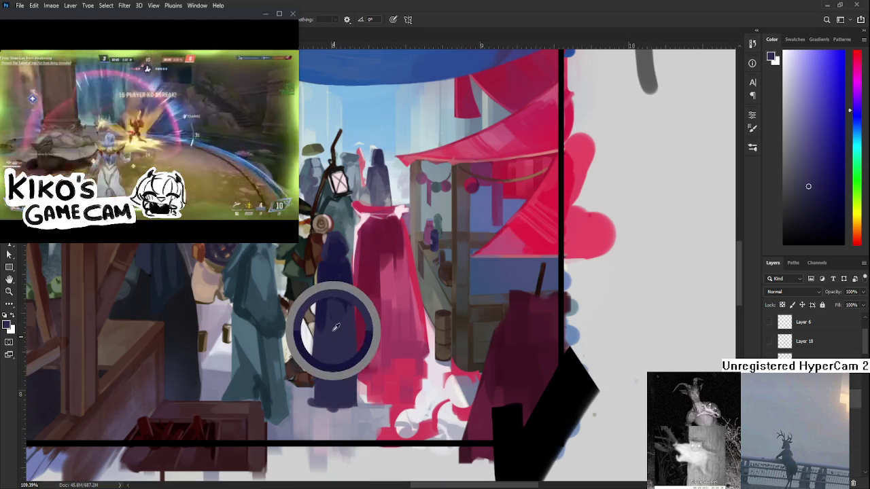
left_click_drag(330, 306, 335, 367)
left_click(336, 367, "alt")
left_click(327, 398, "alt")
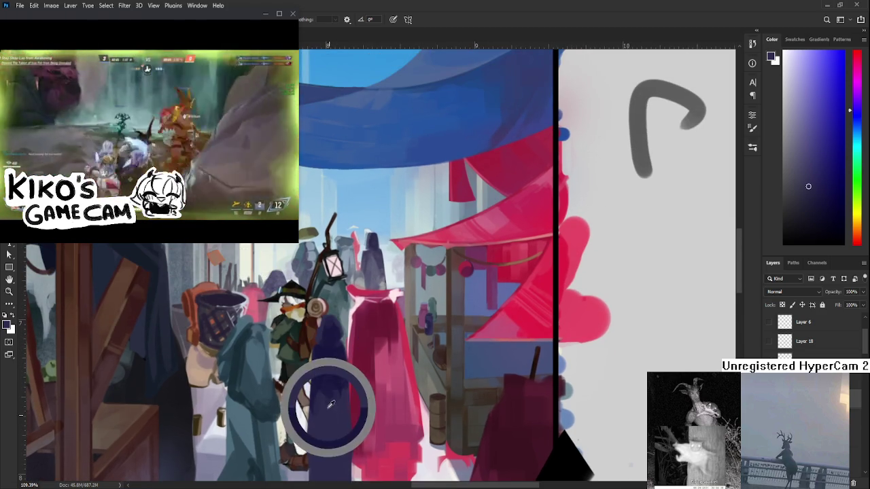
left_click(340, 422, "alt")
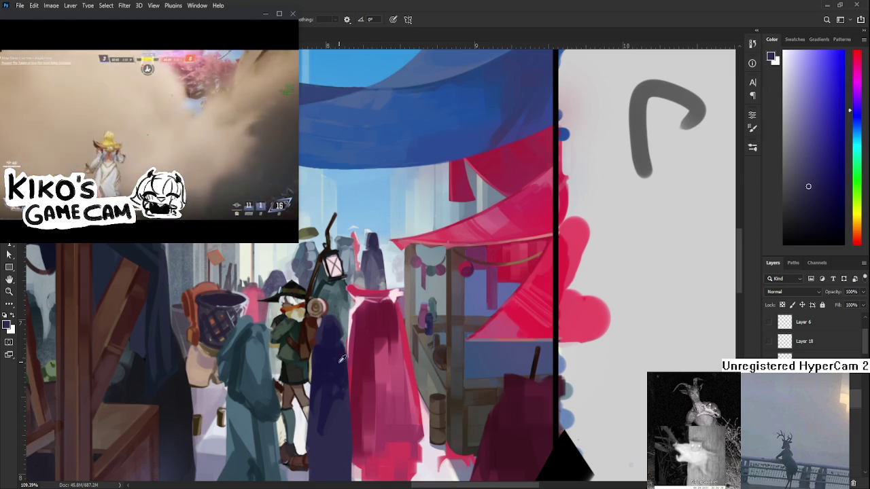
left_click(335, 429, "alt")
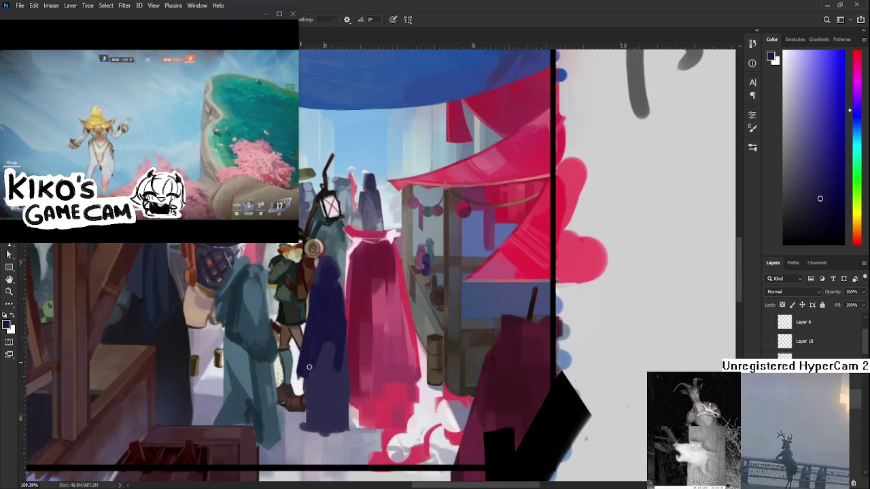
key("e")
left_click_drag(324, 397, 348, 429)
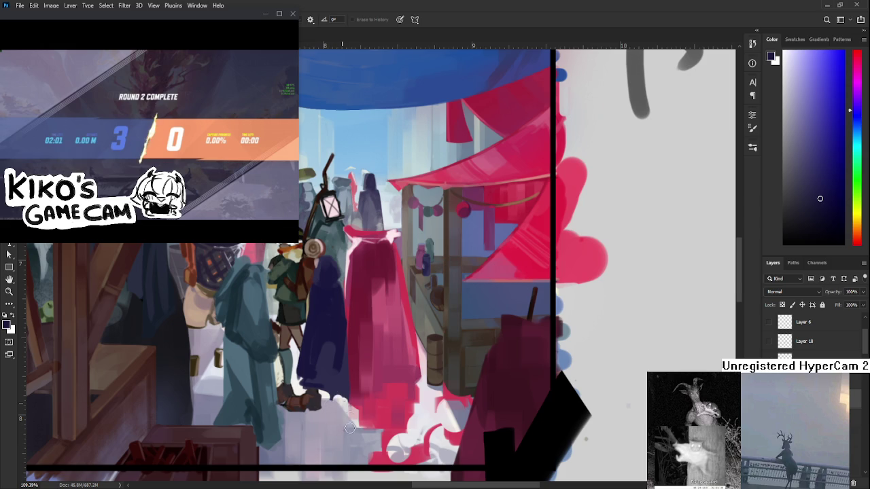
key("b")
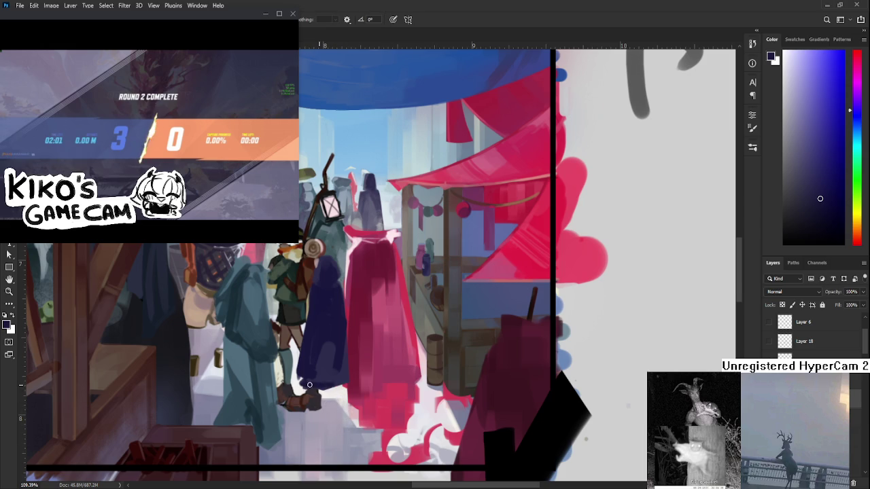
scroll(345, 350, "up", 1)
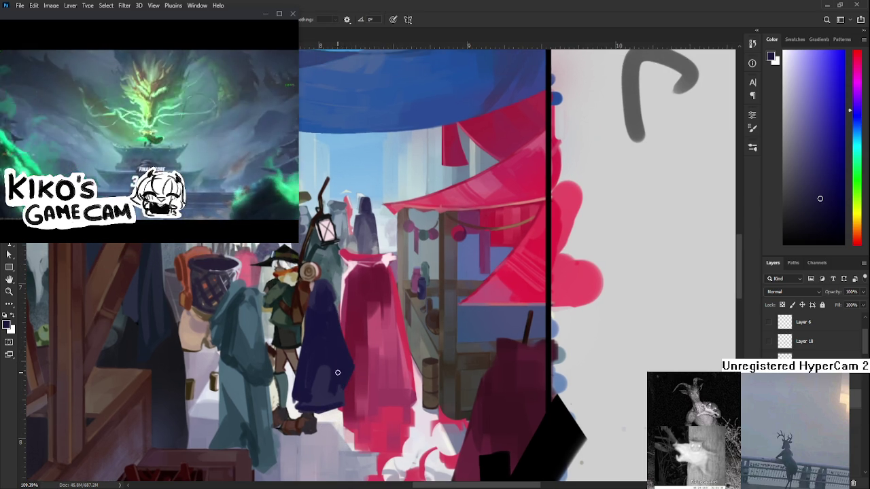
left_click_drag(328, 398, 325, 432)
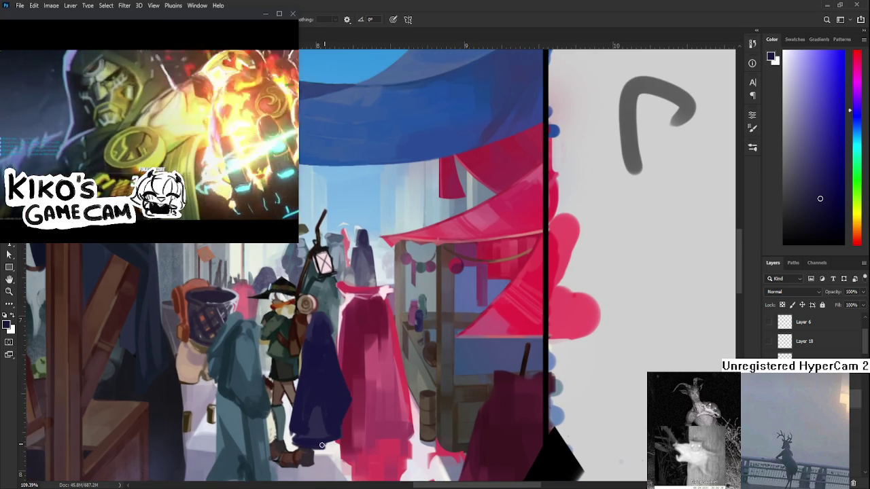
key("e")
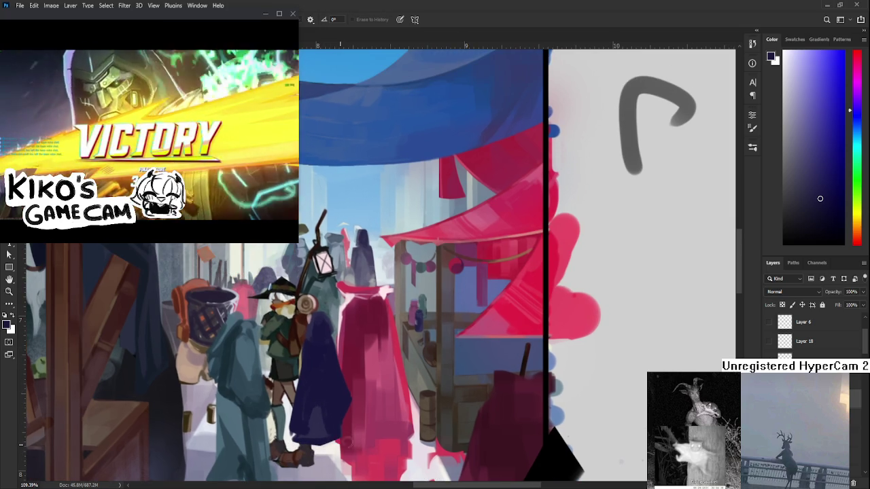
left_click_drag(324, 460, 315, 427)
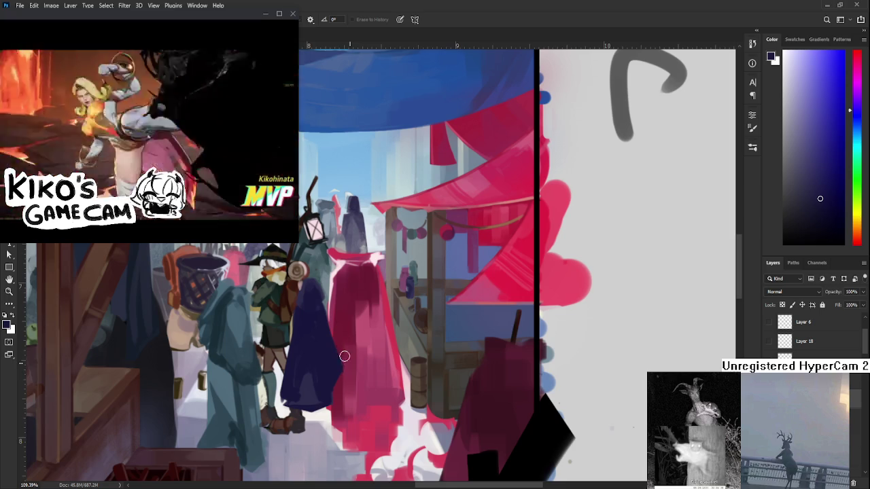
left_click_drag(338, 348, 333, 399)
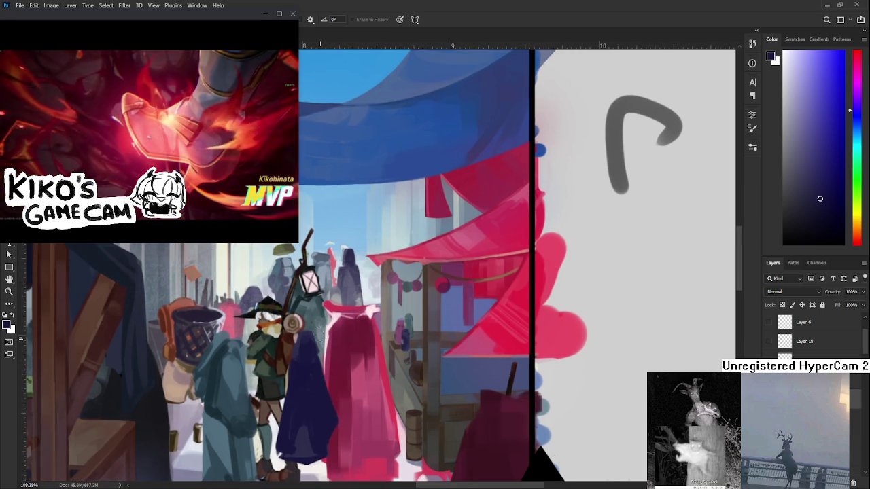
key("b")
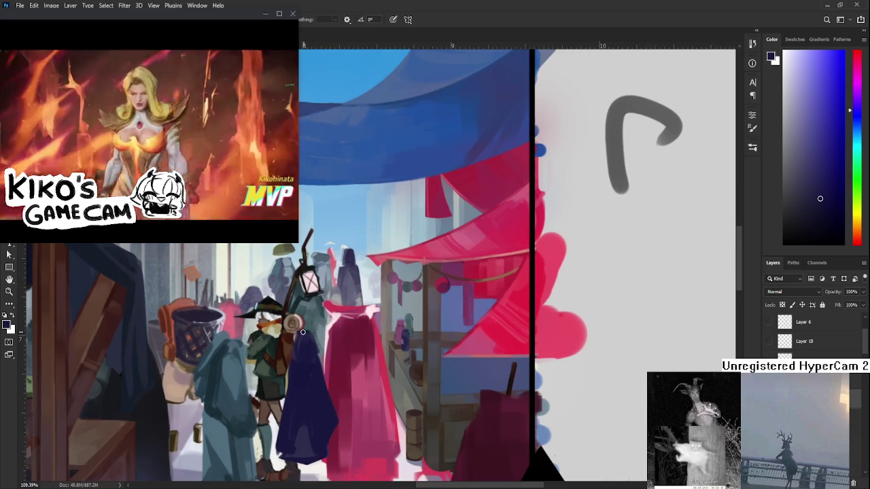
key("e")
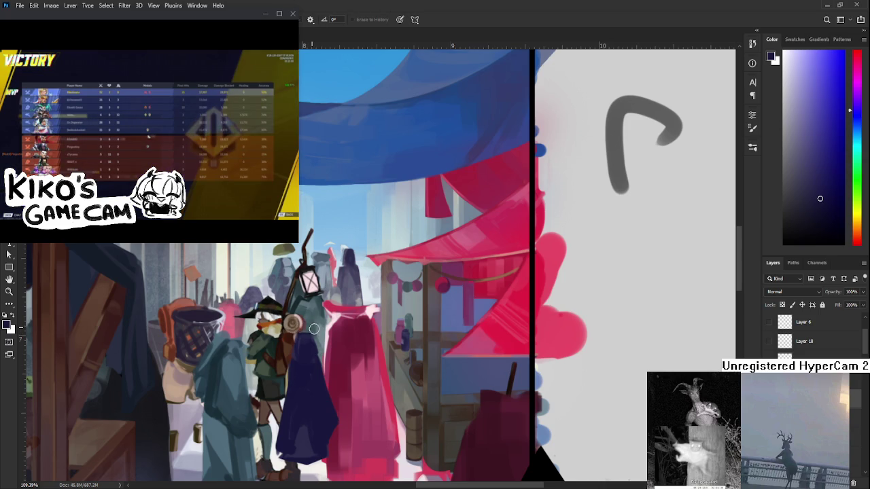
left_click_drag(315, 365, 300, 322)
key("b")
key("e")
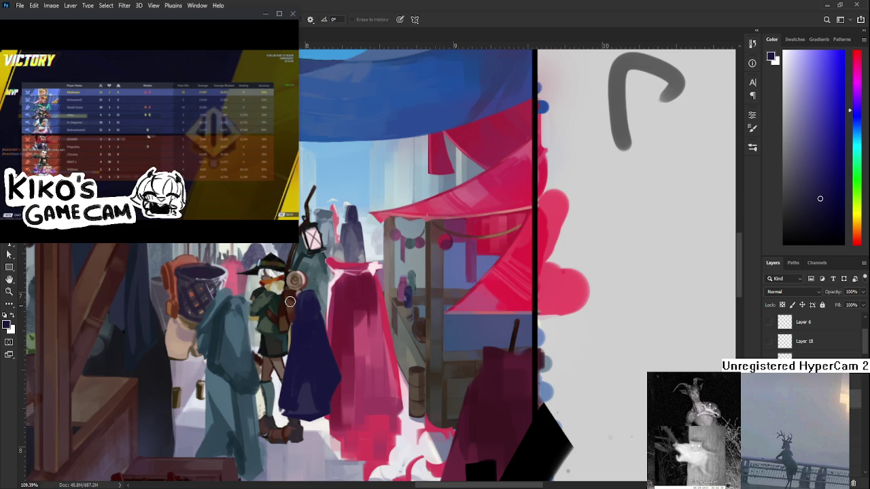
scroll(284, 309, "up", 1)
scroll(308, 326, "right", 1)
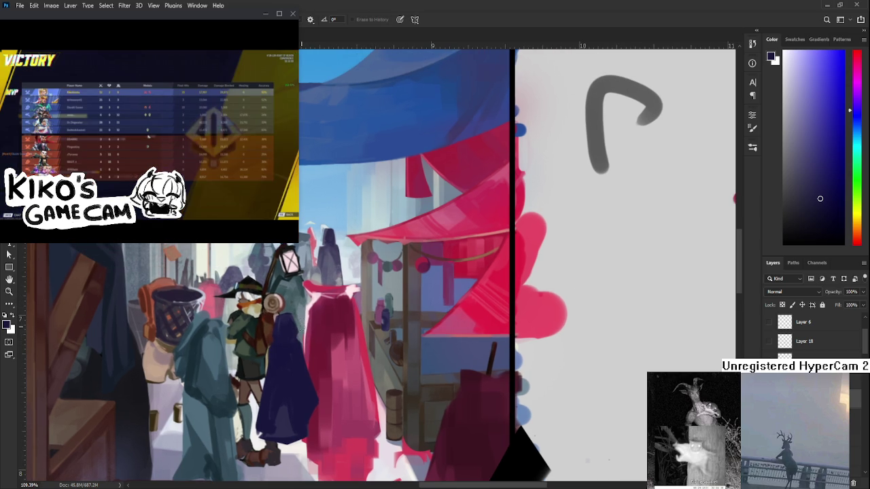
key("b")
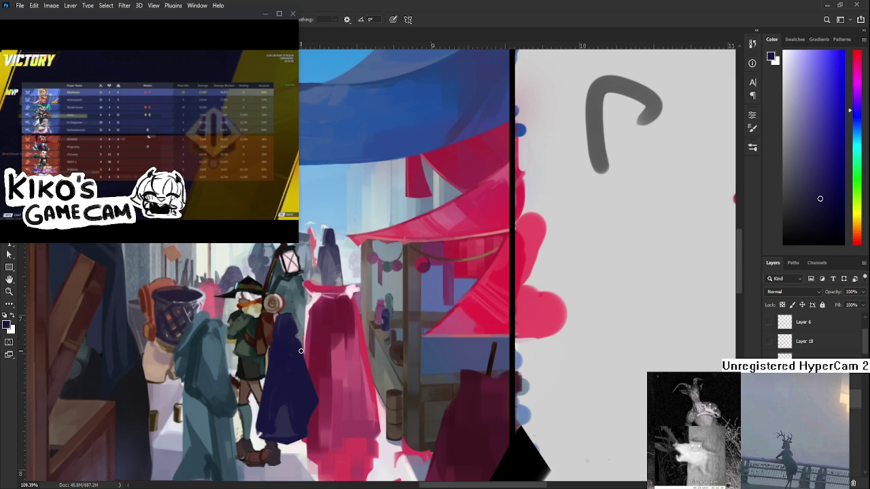
key("e")
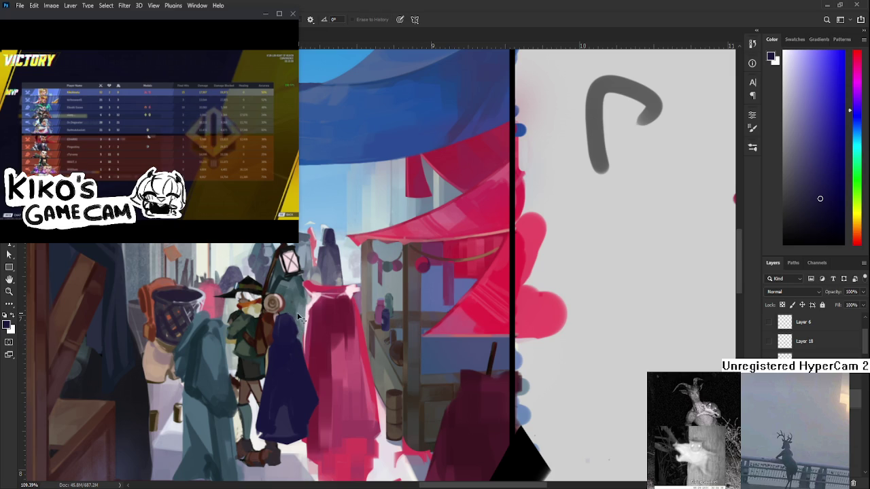
left_click_drag(298, 348, 294, 294)
key("b")
key("e")
key("b")
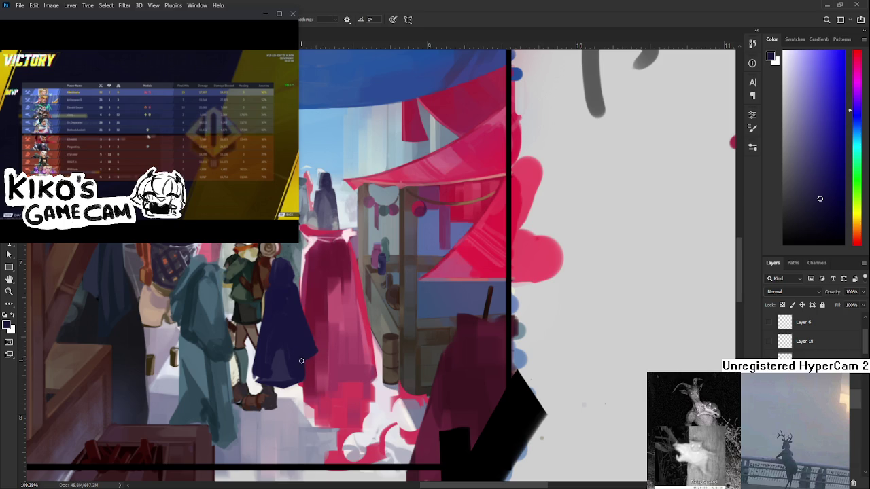
scroll(318, 338, "up", 3)
key("e")
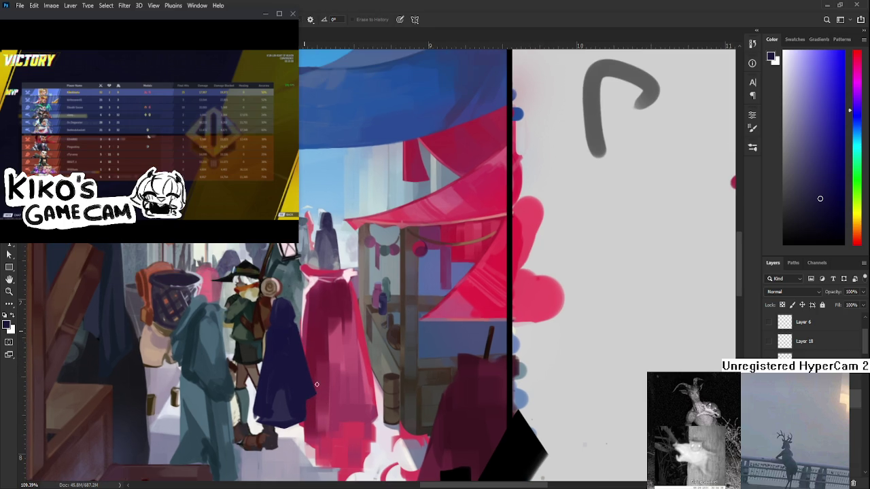
scroll(316, 393, "down", 2)
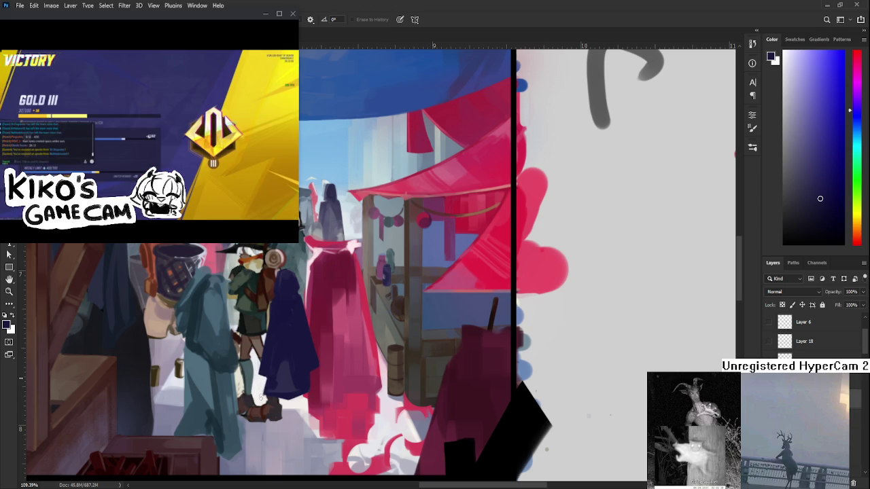
key("b")
key("e")
left_click_drag(273, 301, 265, 338)
key("b")
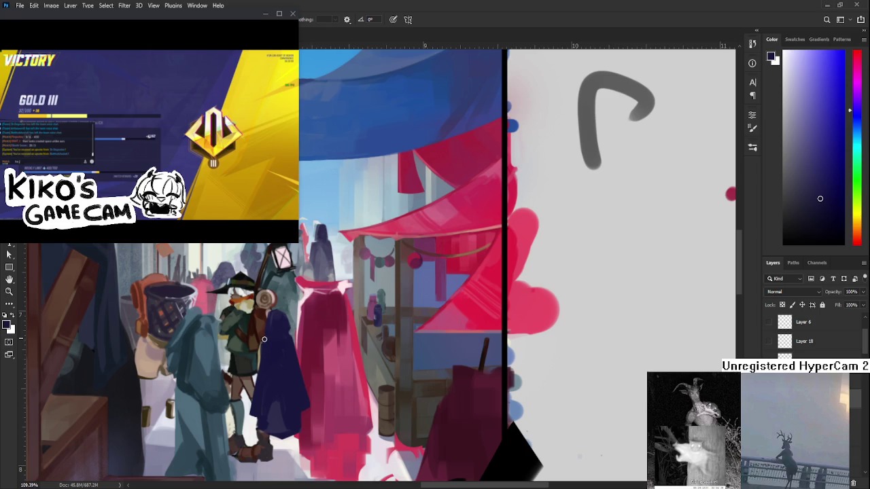
key("e")
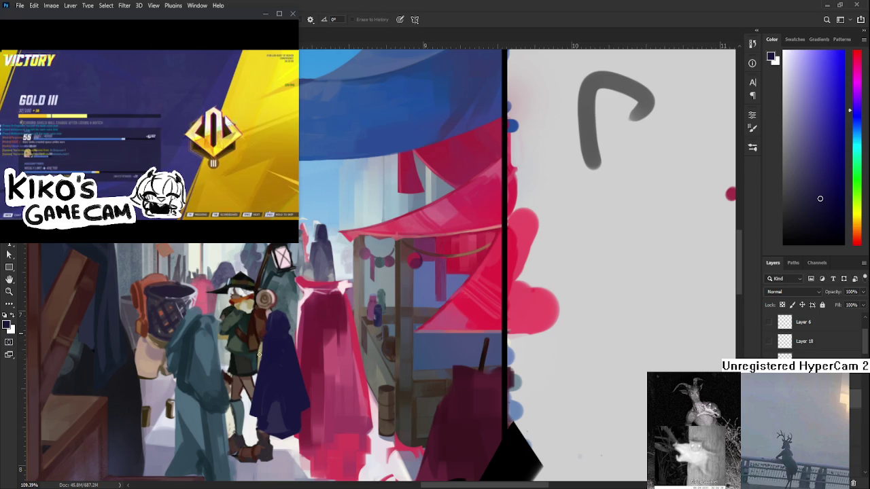
scroll(263, 377, "right", 3)
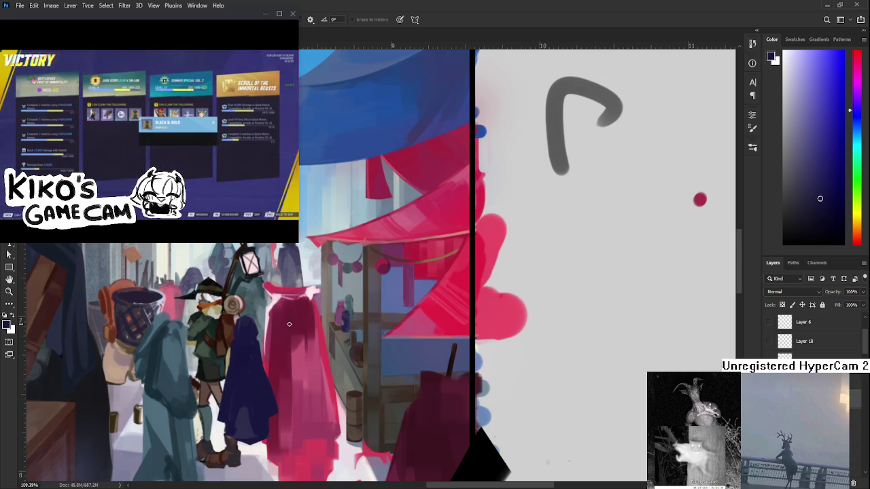
scroll(161, 333, "down", 3)
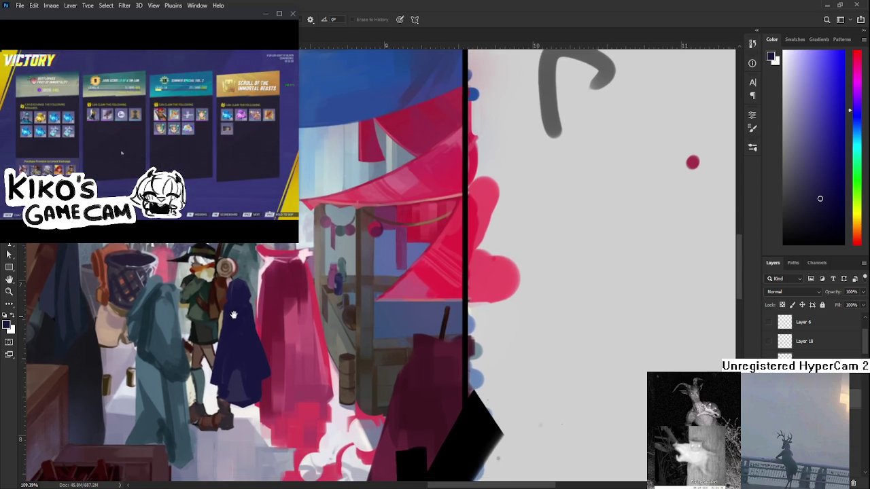
Step: Repaint the upper navy cloak with dark and lighter blues sampled from it
key("b")
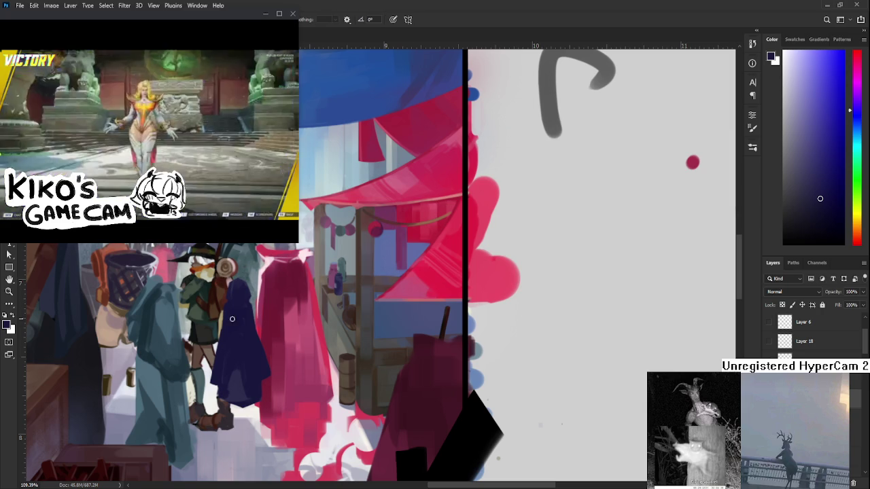
left_click(235, 336, "alt")
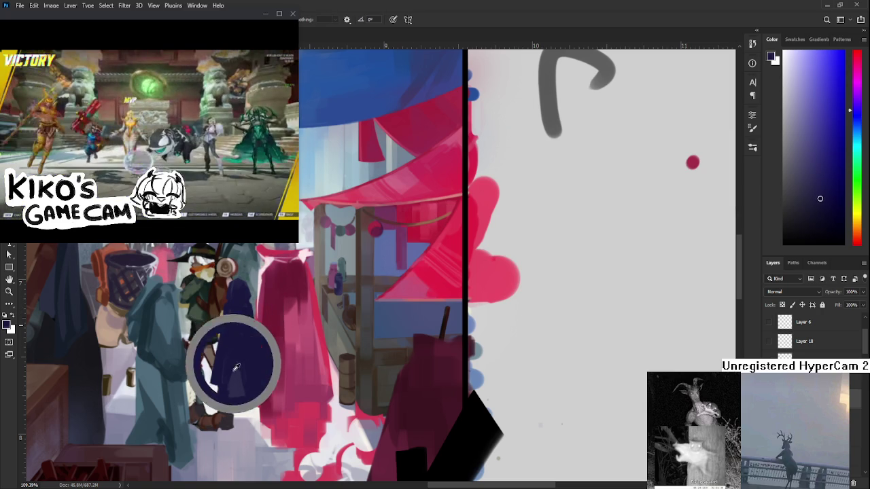
left_click(242, 312, "alt")
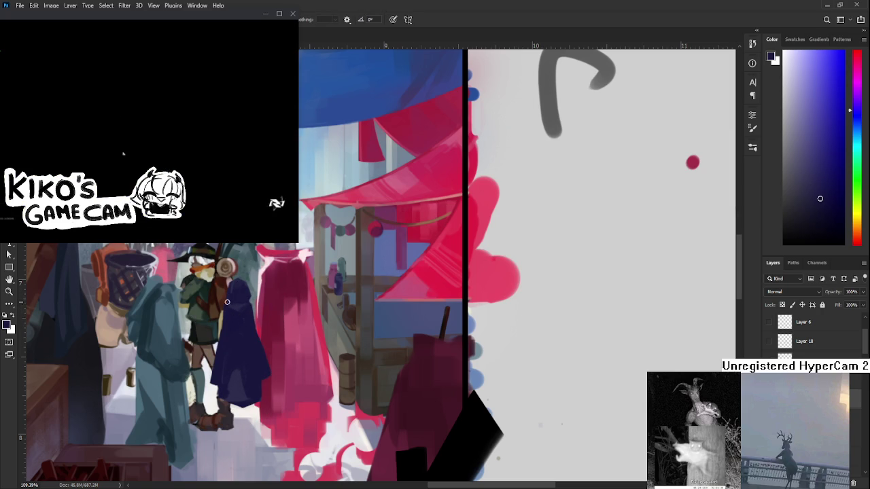
left_click(228, 301, "alt")
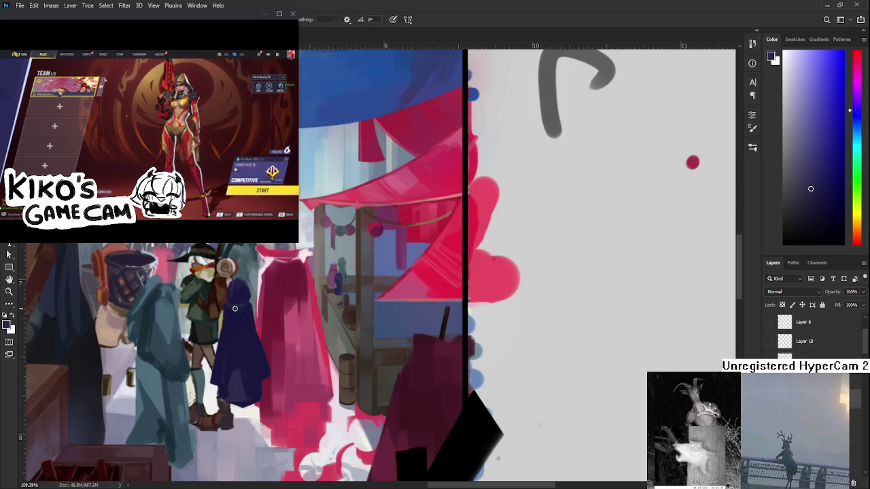
left_click(246, 307, "alt")
left_click(233, 310, "alt")
left_click(244, 309, "alt")
left_click(243, 306, "alt")
left_click(239, 308, "alt")
left_click(237, 311, "alt")
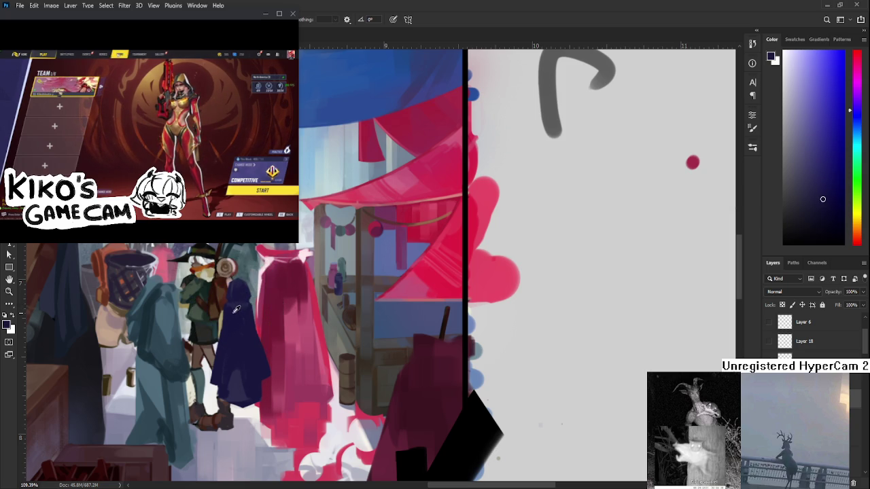
left_click(239, 303, "alt")
left_click(237, 305, "alt")
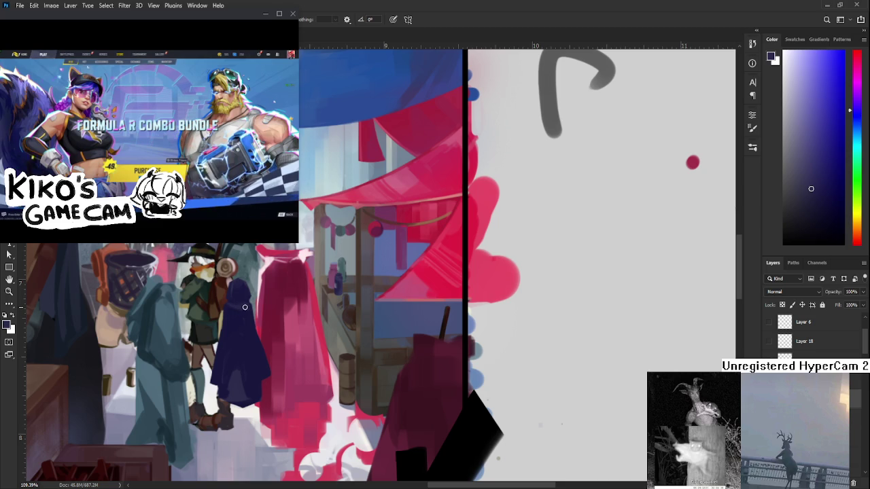
left_click(240, 306, "alt")
Step: Add lighter and darker navy strokes across the cloak's middle
left_click(236, 322, "alt")
left_click(235, 306, "alt")
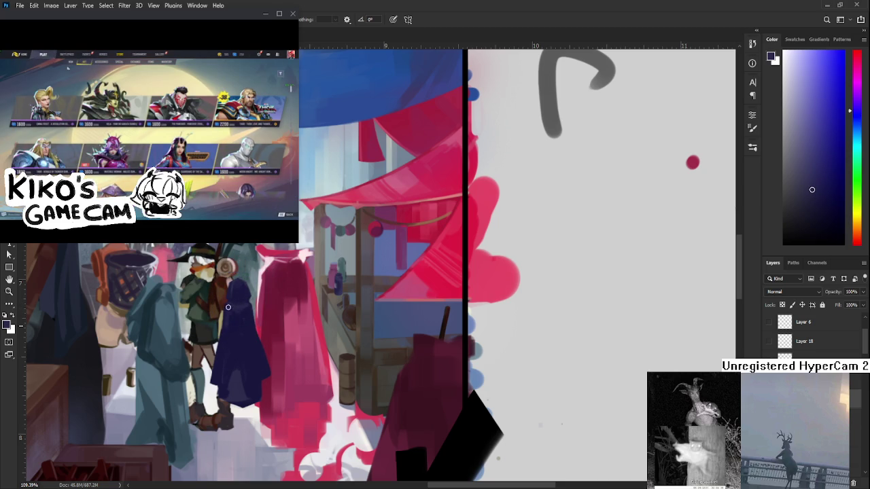
left_click(235, 320, "alt")
left_click(234, 318, "alt")
left_click(241, 302, "alt")
left_click(237, 312, "alt")
left_click(236, 326, "alt")
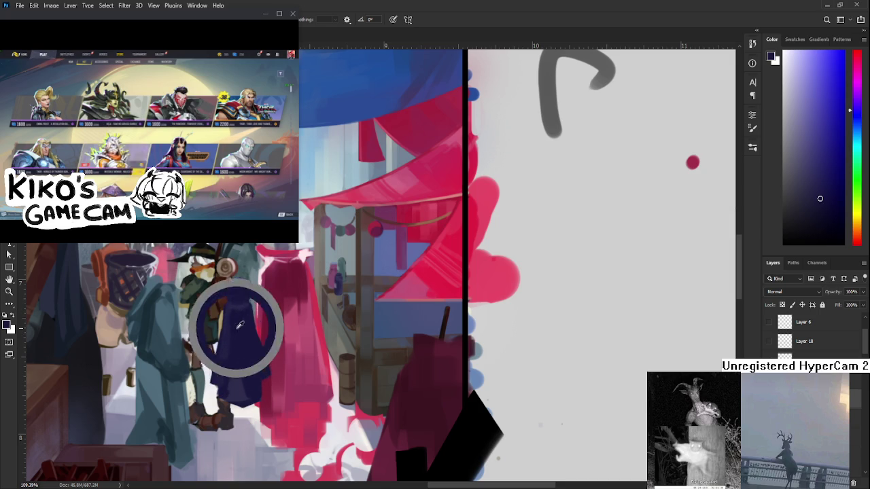
left_click(237, 321, "alt")
left_click(242, 319, "alt")
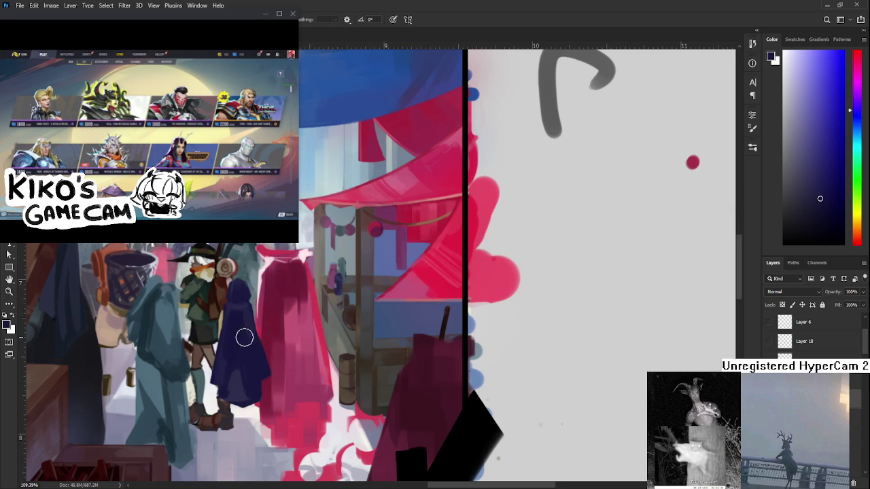
left_click(244, 325, "alt")
left_click(249, 311, "alt")
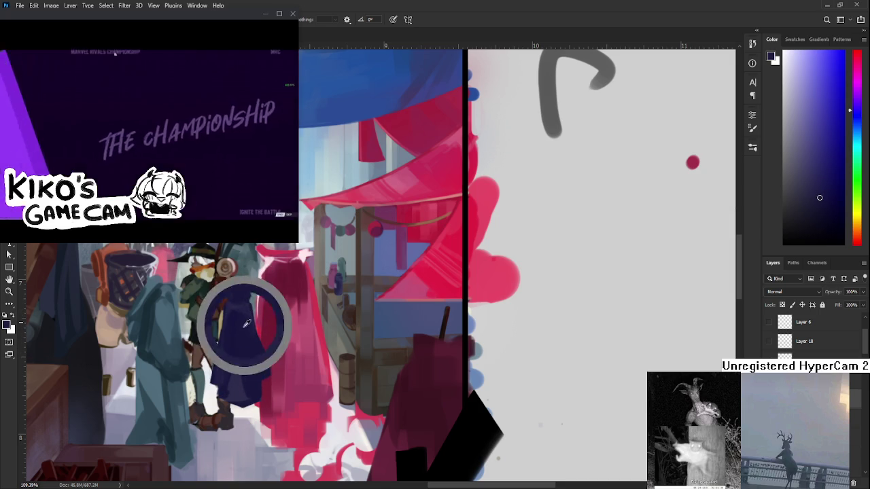
left_click(247, 304, "alt")
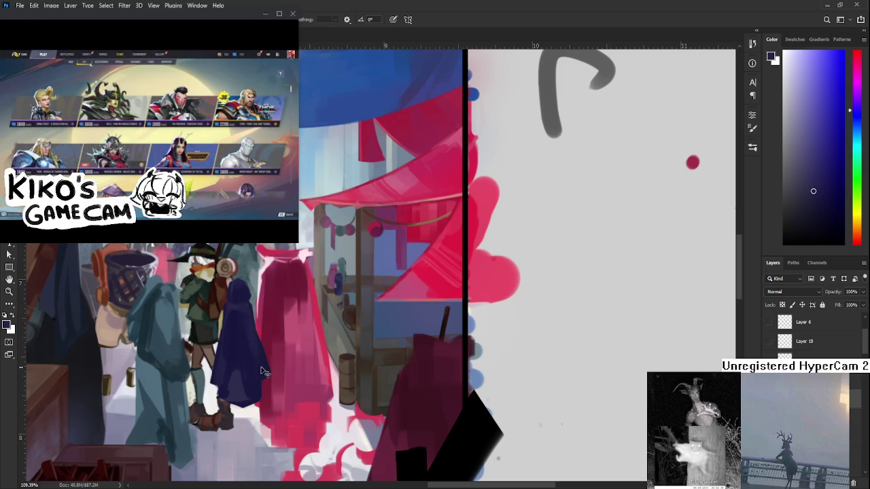
Step: Broaden the lower cloak with navy strokes and lighter blue-violet shading
left_click(246, 345, "alt")
left_click(259, 358, "alt")
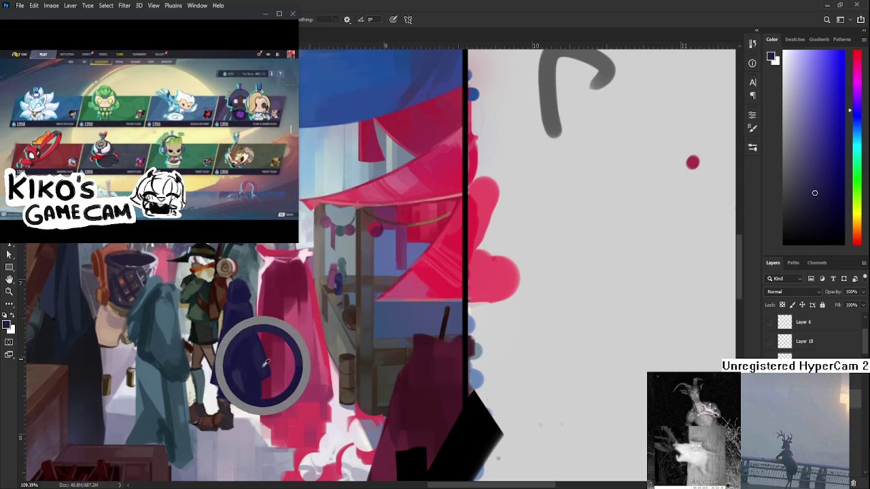
left_click(262, 372, "alt")
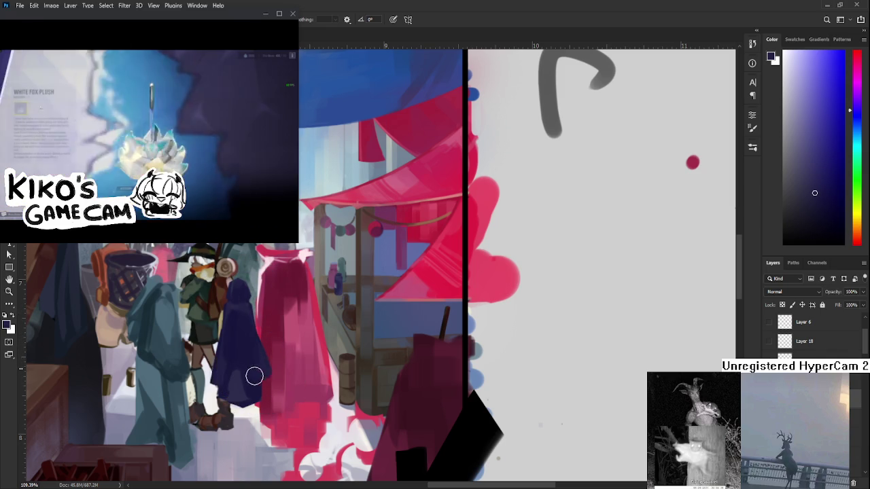
left_click(252, 365, "alt")
left_click(251, 380, "alt")
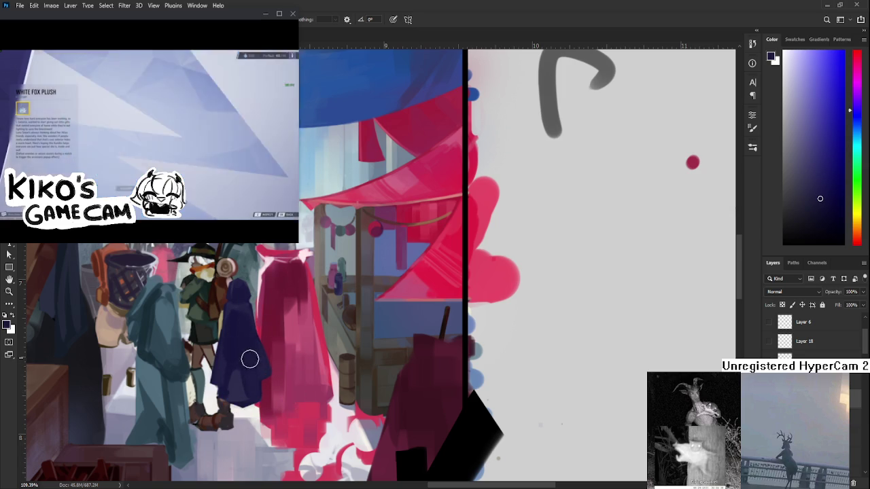
left_click(252, 394, "alt")
left_click(252, 362, "alt")
left_click(251, 384, "alt")
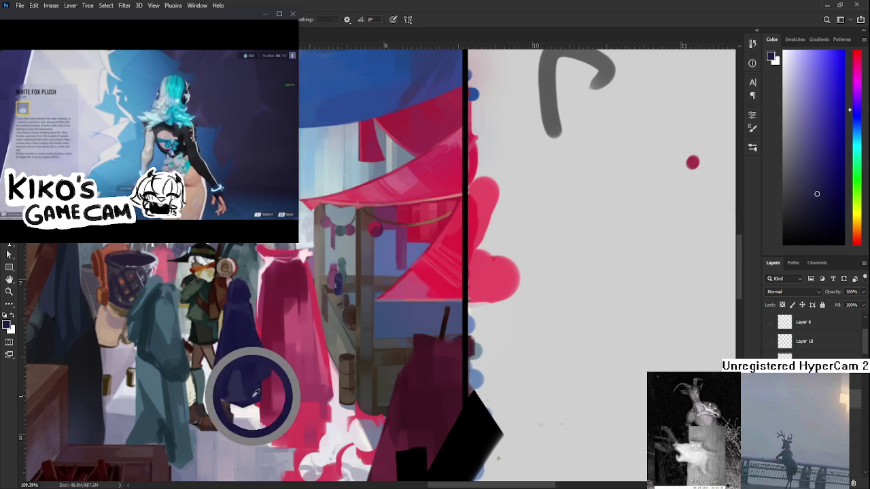
left_click(250, 388, "alt")
left_click(239, 385, "alt")
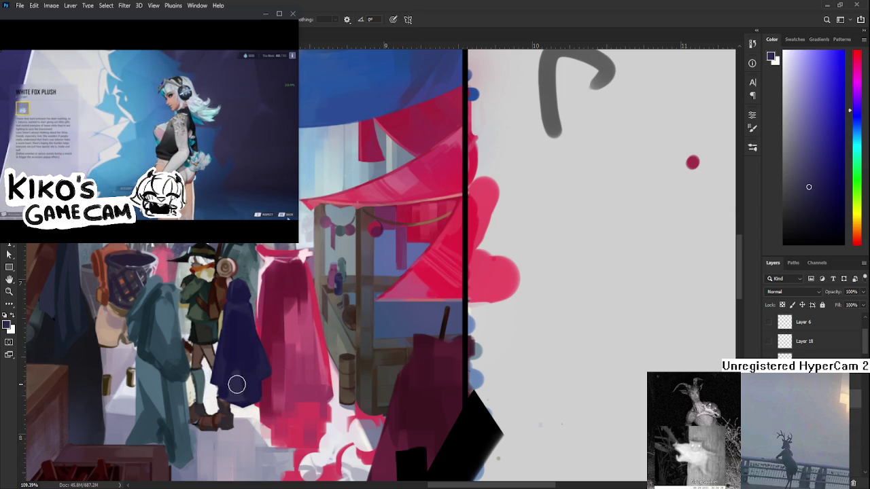
left_click(238, 371, "alt")
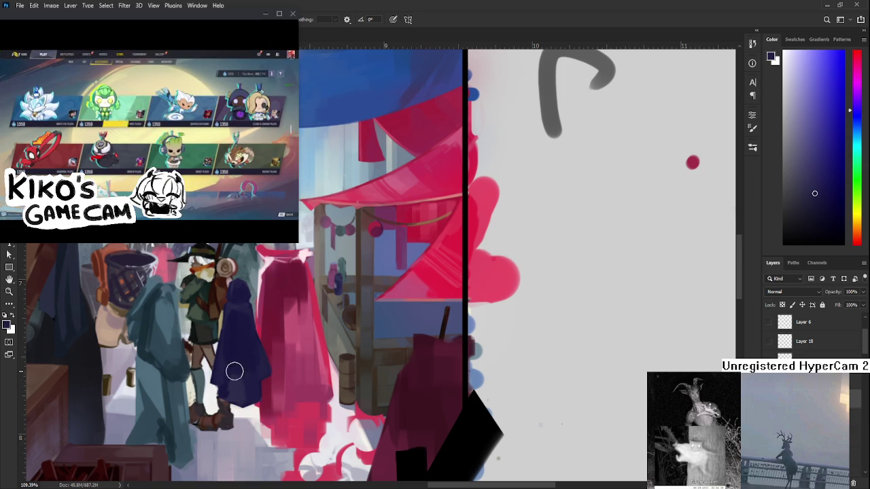
left_click(238, 373, "alt")
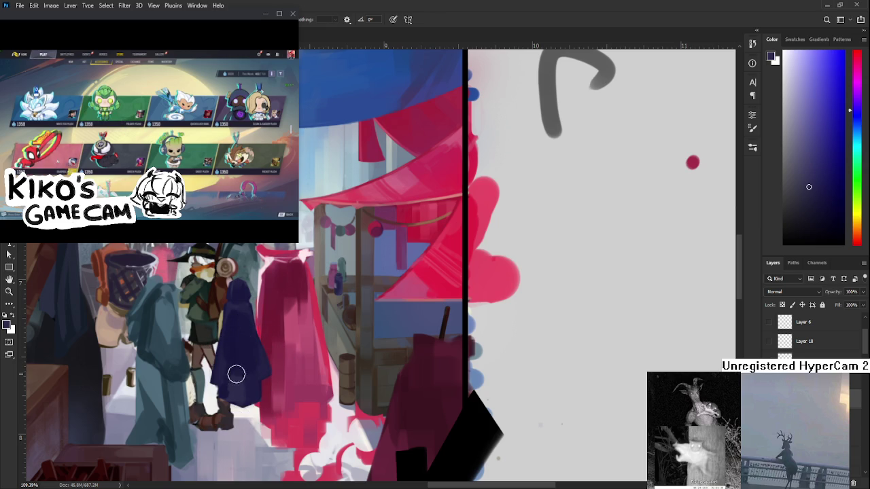
left_click(240, 359, "alt")
left_click(240, 357, "alt")
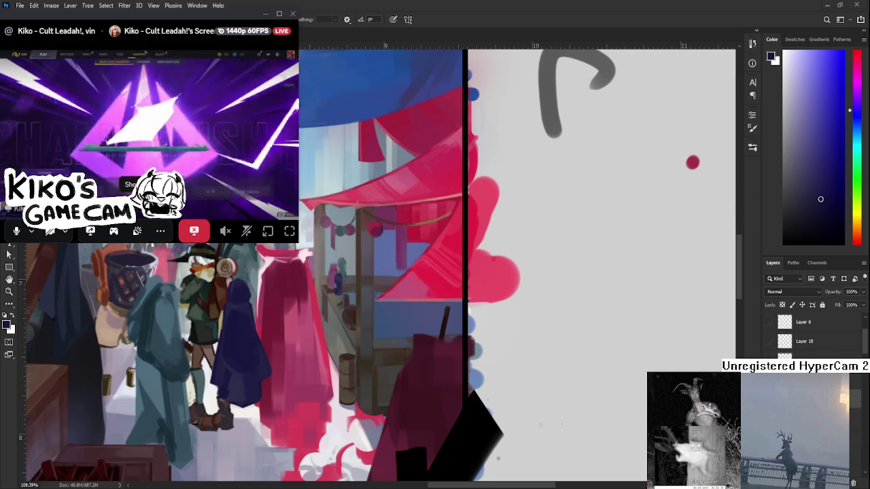
Step: Toggle the Discord stream's member list, then eyedrop the dark navy from the cloak
left_click(141, 203)
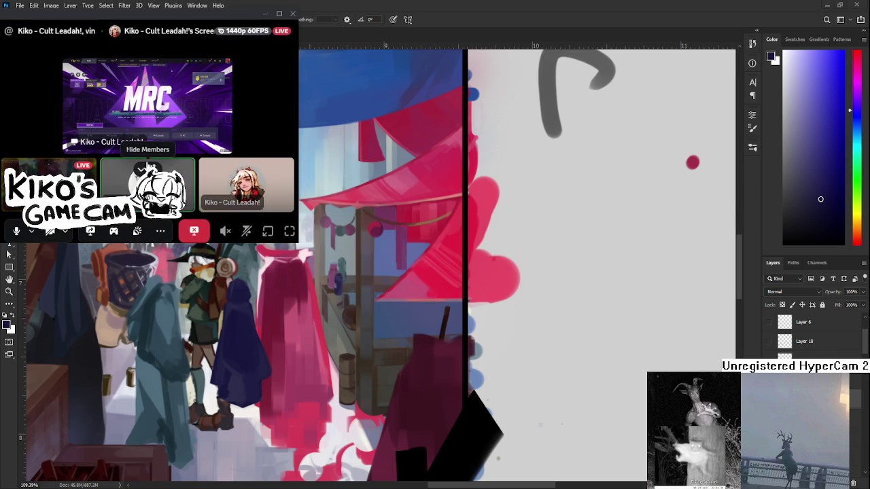
left_click(141, 169)
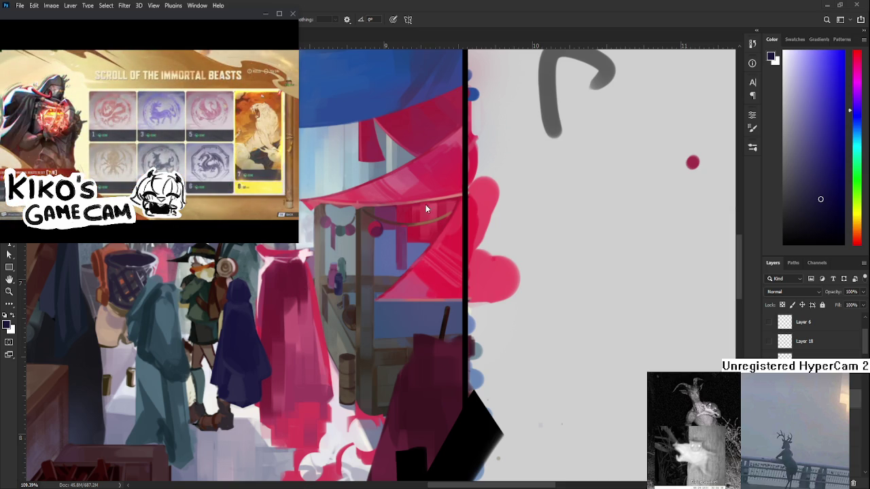
mouse_move(248, 280)
left_mouse_down()
mouse_move(233, 305)
mouse_move(238, 300)
left_mouse_up()
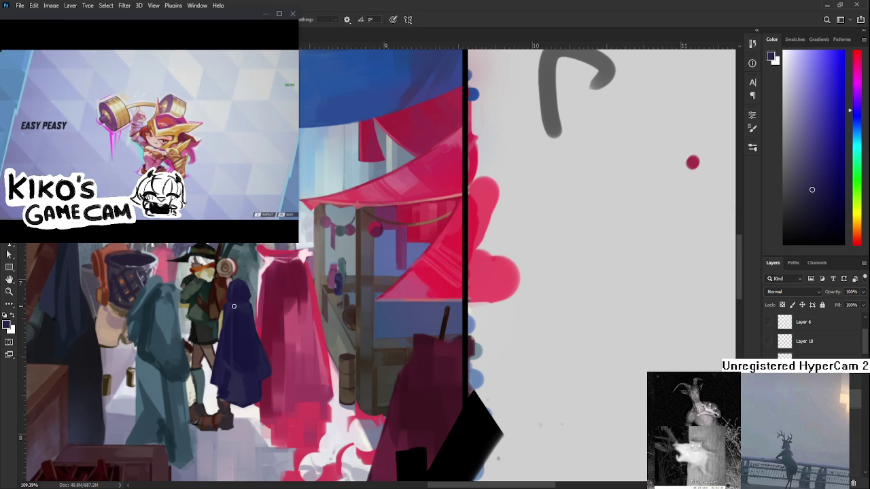
Step: Sample a range of blues from the hood and upper cloak, refining their strokes
left_click(238, 328, "alt")
left_click(234, 320, "alt")
left_click(239, 323, "alt")
left_click(232, 310, "alt")
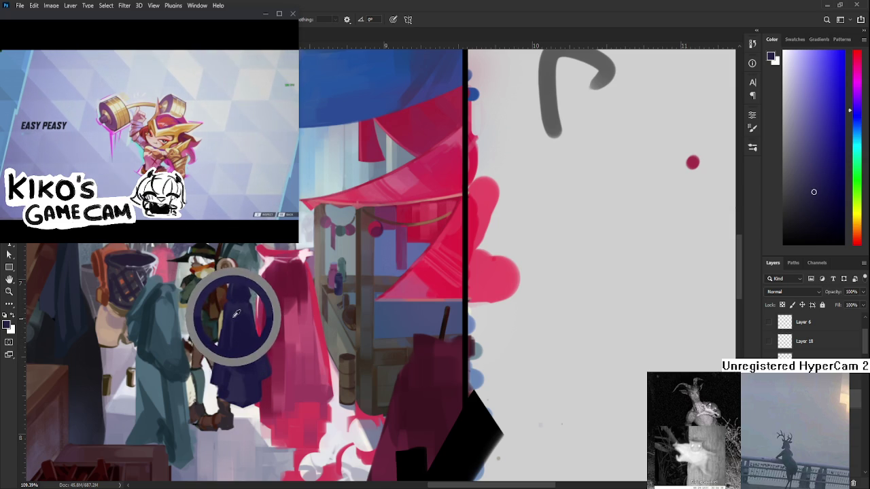
left_click(236, 332, "alt")
left_click(234, 309, "alt")
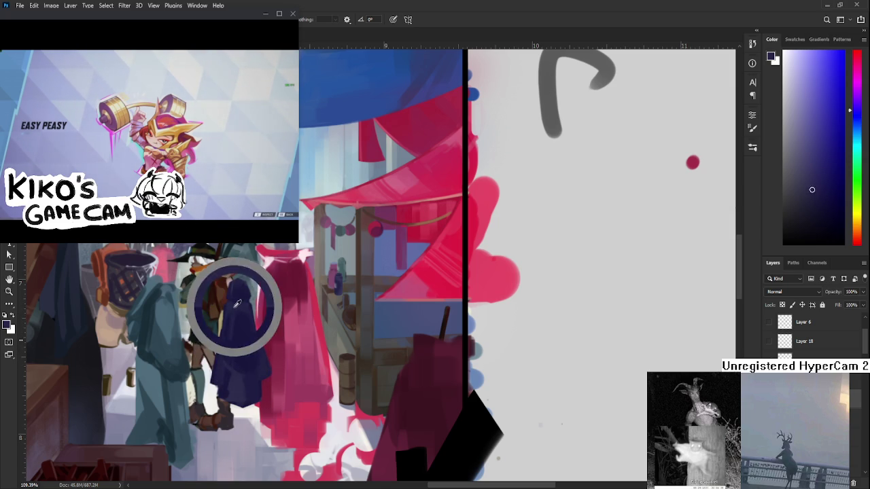
left_click(240, 310, "alt")
left_click(237, 353, "alt")
left_click(233, 341, "alt")
left_click(237, 340, "alt")
left_click(241, 308, "alt")
left_click(249, 327, "alt")
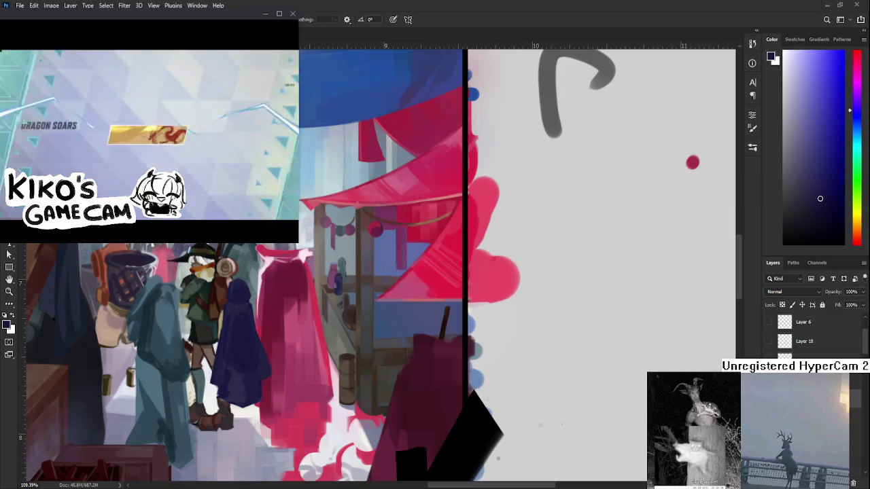
Step: Paint the sampled blues onto the hood and shoulders with fresh cloak blues
left_click(236, 309, "alt")
left_click(244, 298, "alt")
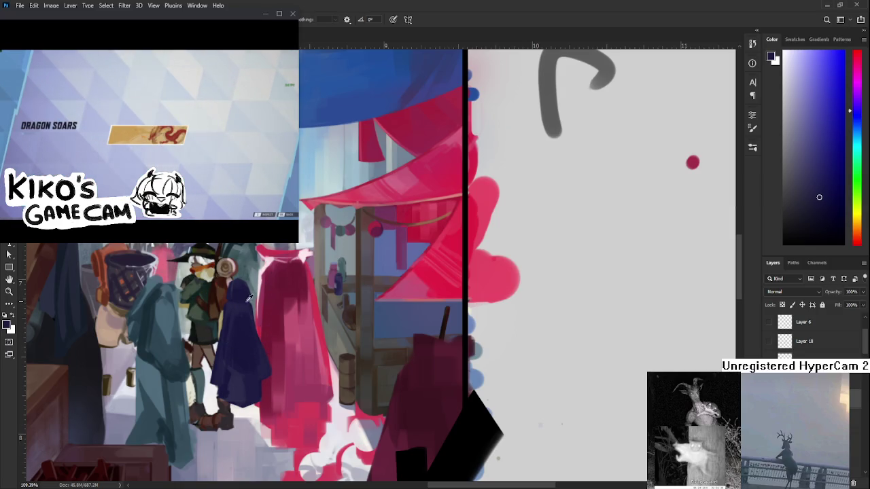
left_click(245, 302, "alt")
left_click(243, 305, "alt")
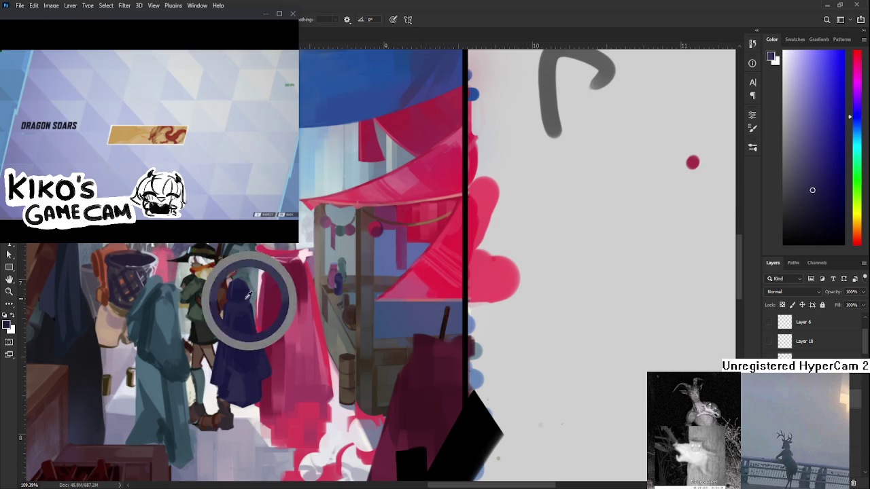
left_click(239, 305, "alt")
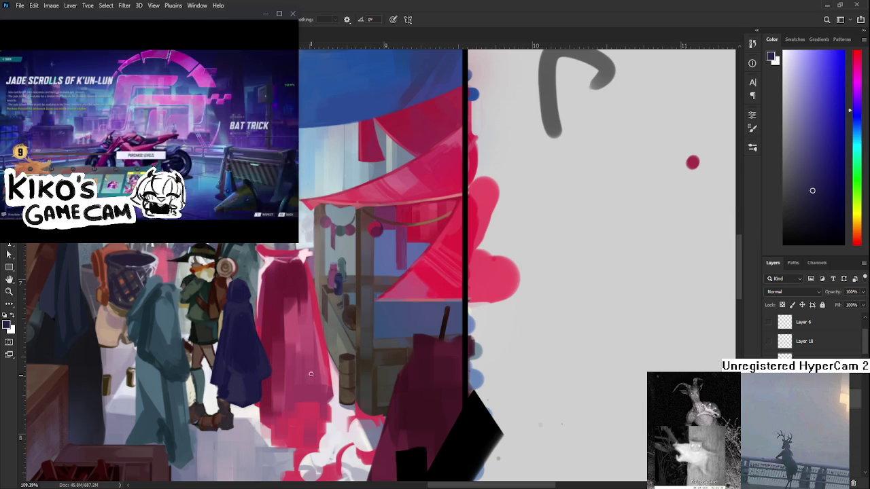
Step: Centre the cloaked figures, eyedrop dark blue-purple from the navy cloak, and zoom in for detail
left_click_drag(314, 338, 346, 353)
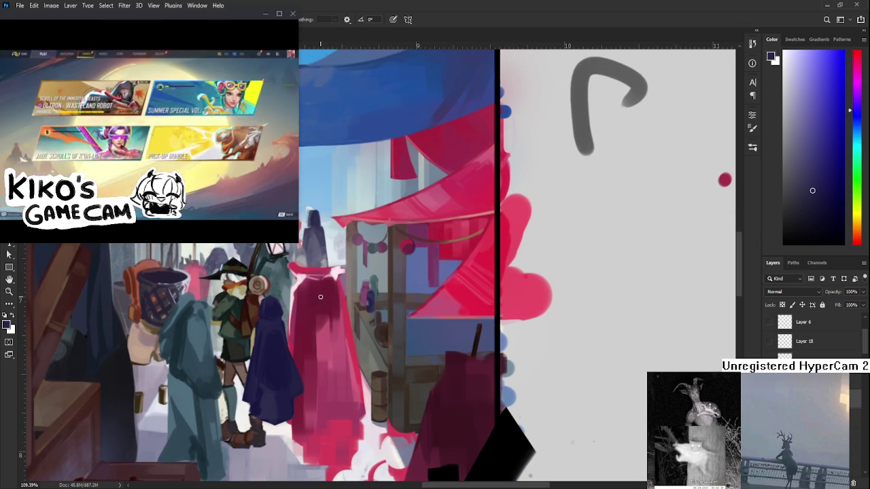
left_click(310, 301, "alt")
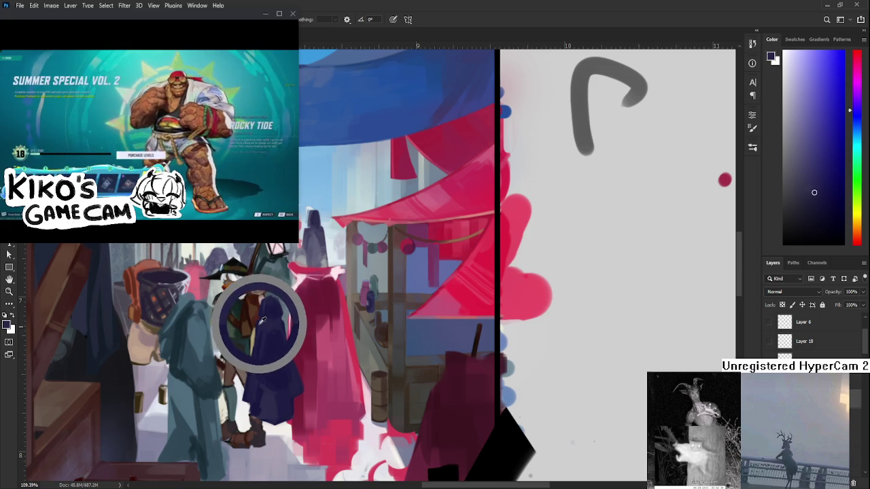
left_click_drag(264, 304, 265, 321)
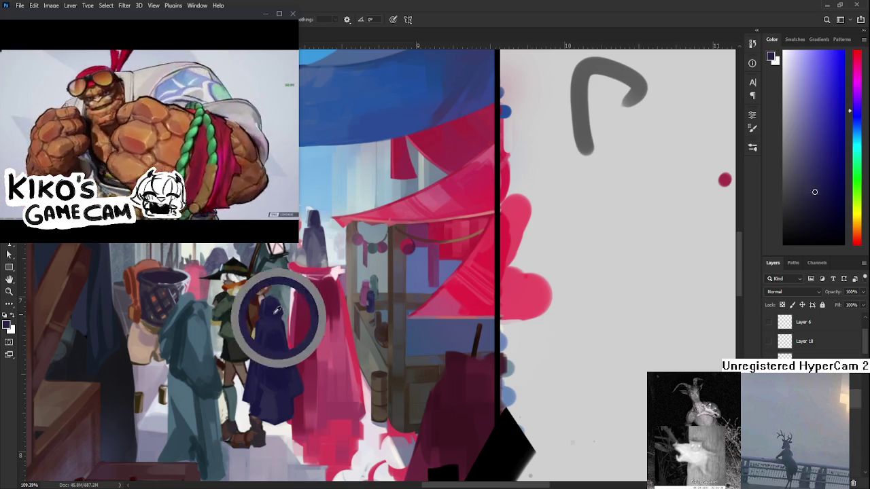
left_click(267, 321)
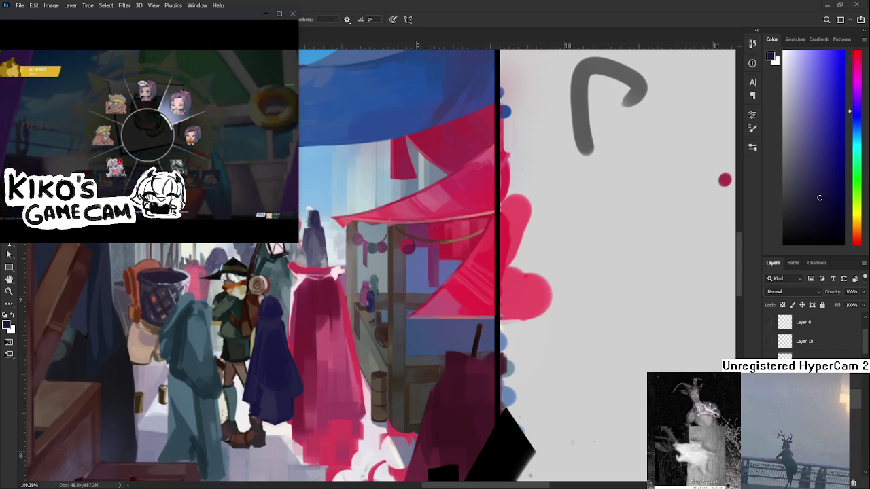
scroll(287, 361, "up", 2)
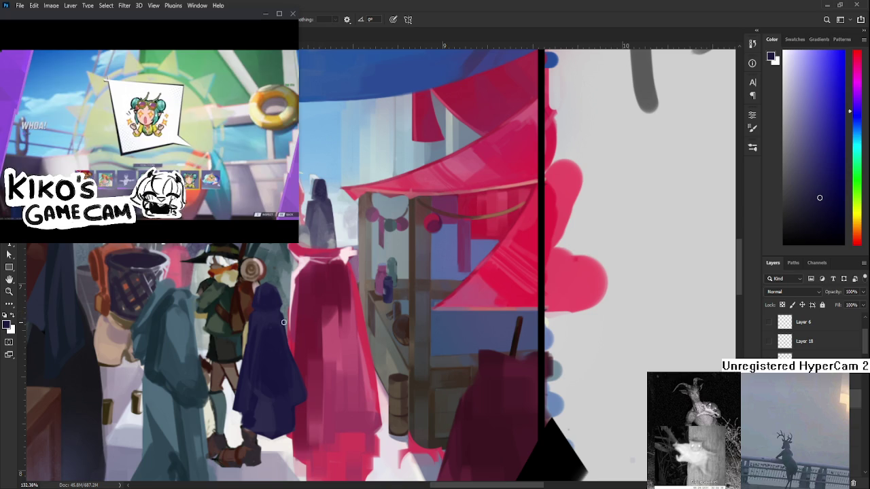
left_click_drag(289, 321, 276, 343)
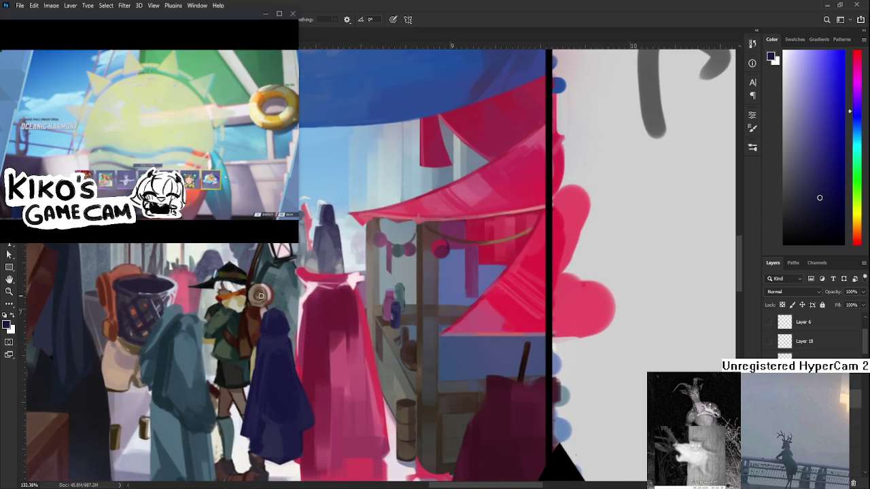
Step: Return to the Brush and sample purples, magentas and navy from the central figure's cloak and hood
key("e")
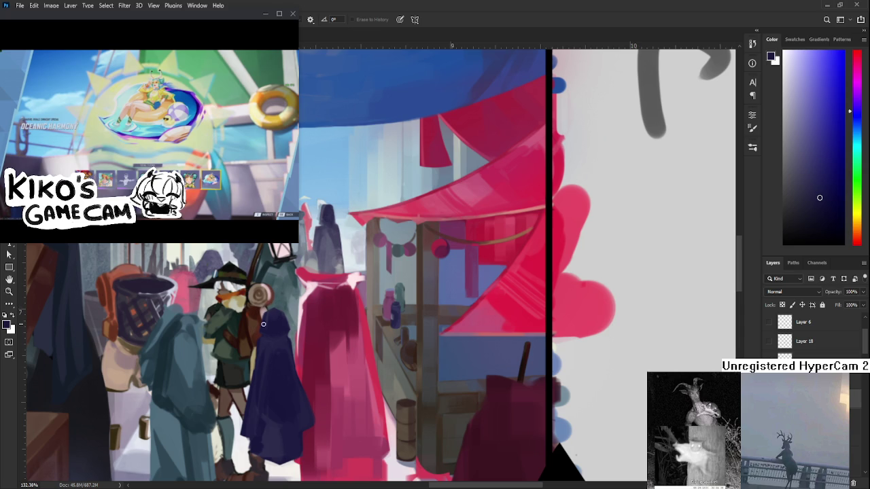
key("b")
left_click(301, 330, "alt")
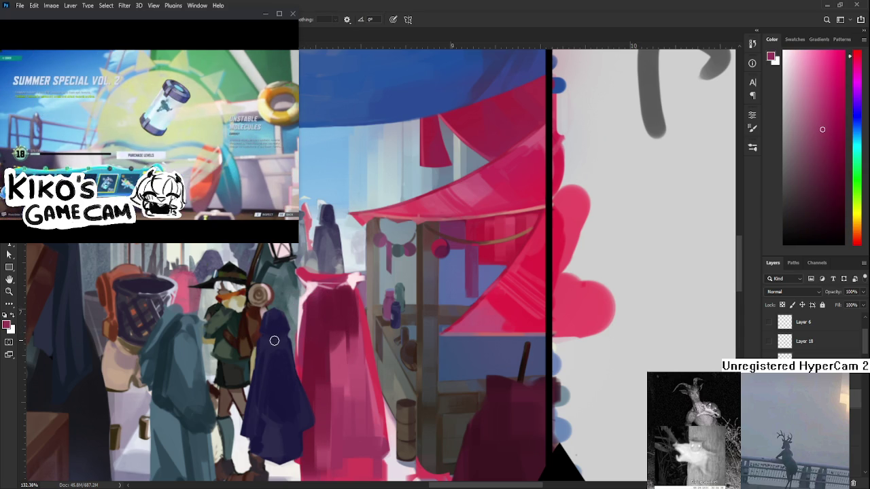
left_click(292, 328, "alt")
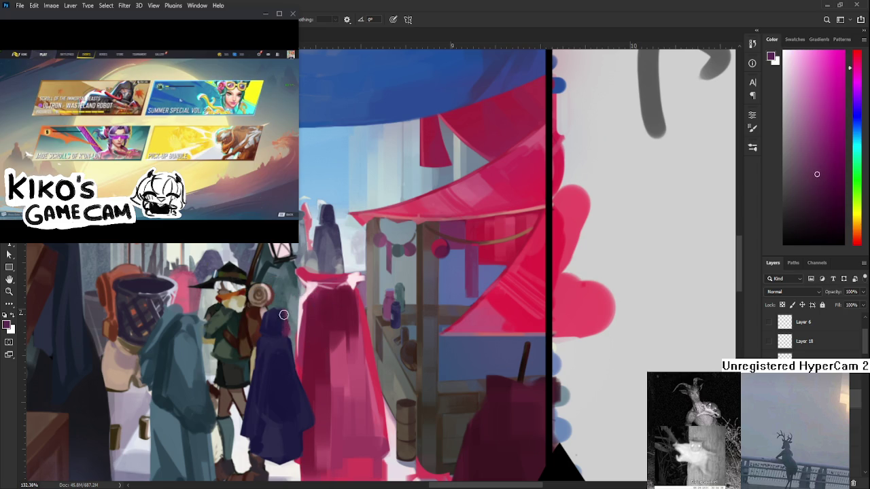
left_click(278, 323, "alt")
left_click(289, 325, "alt")
left_click(276, 338, "alt")
left_click(288, 327, "alt")
left_click(286, 329, "alt")
left_click(287, 330, "alt")
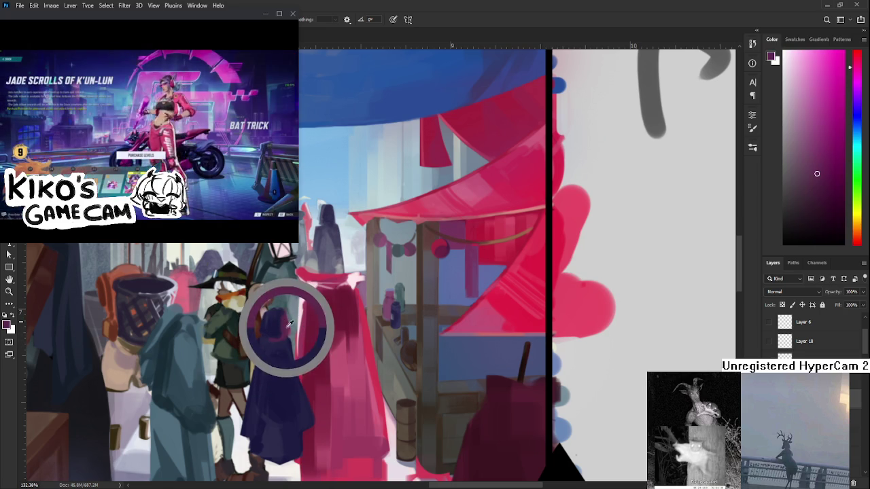
left_click(282, 340, "alt")
left_click(281, 341, "alt")
left_click(282, 349, "alt")
left_click(283, 347, "alt")
left_click(282, 346, "alt")
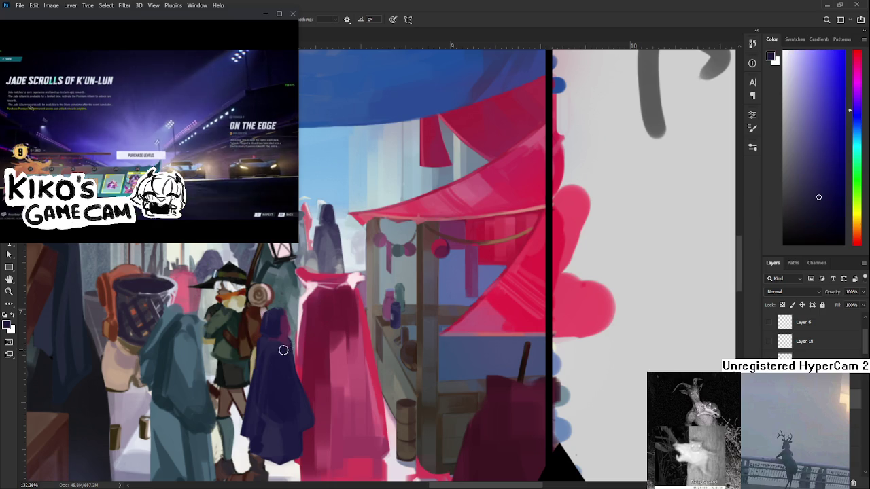
left_click(292, 342, "alt")
scroll(292, 336, "down", 1)
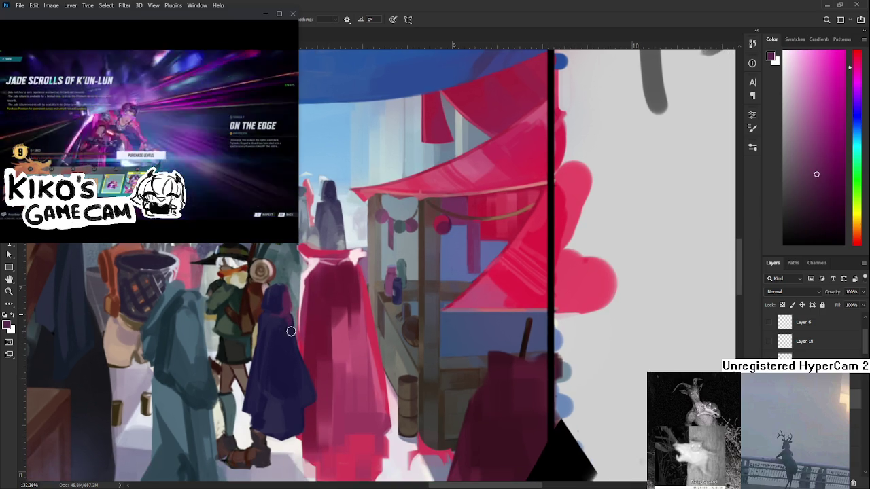
left_click(289, 326, "alt")
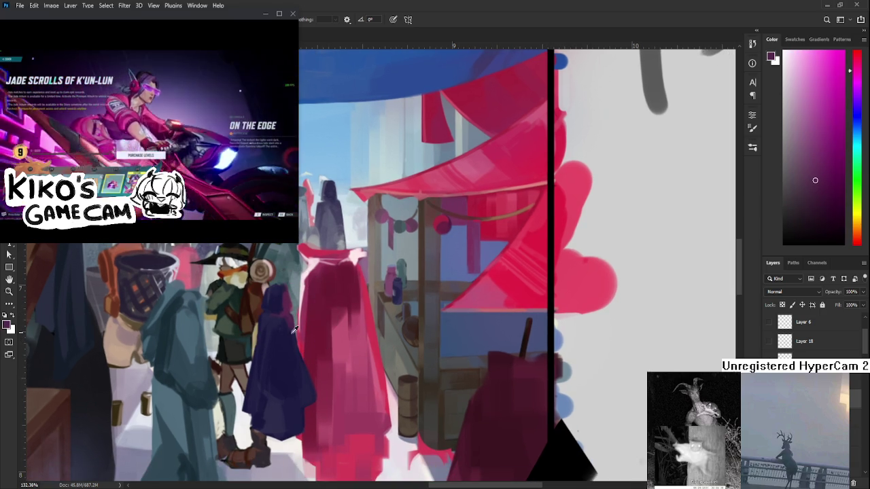
left_click(288, 324, "alt")
left_click(291, 348, "alt")
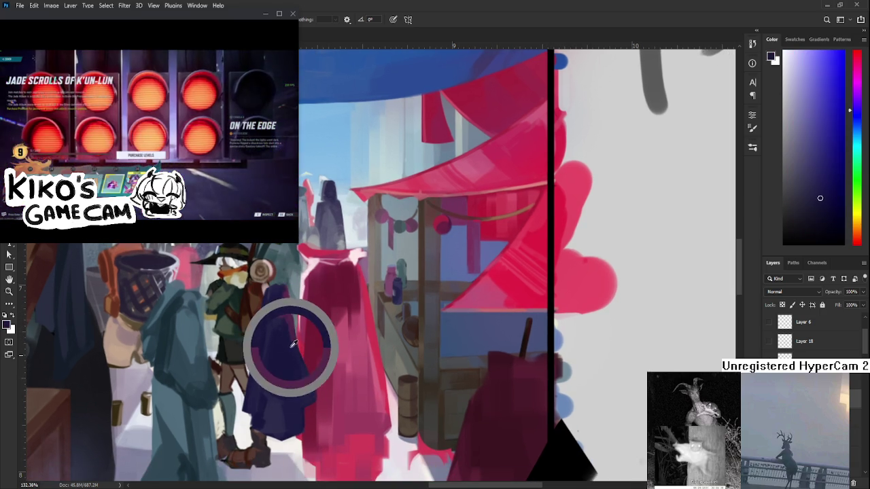
left_click(289, 321, "alt")
left_click(280, 336, "alt")
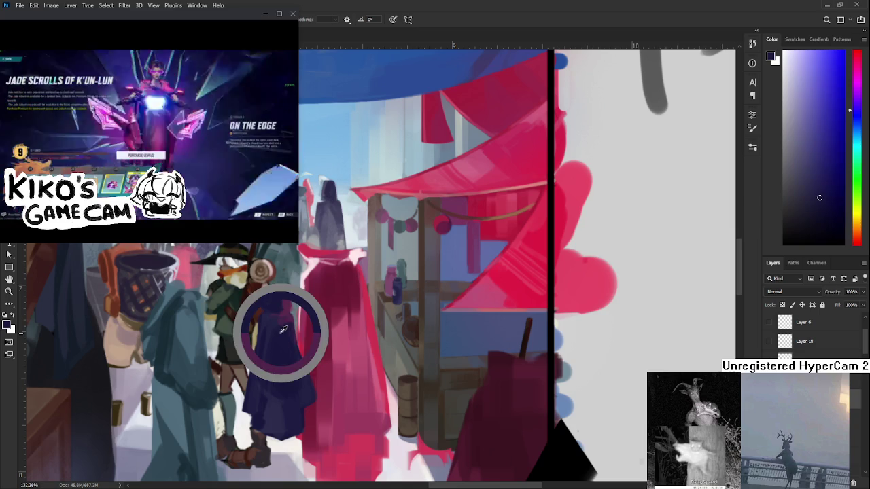
left_click(291, 323, "alt")
left_click(278, 322, "alt")
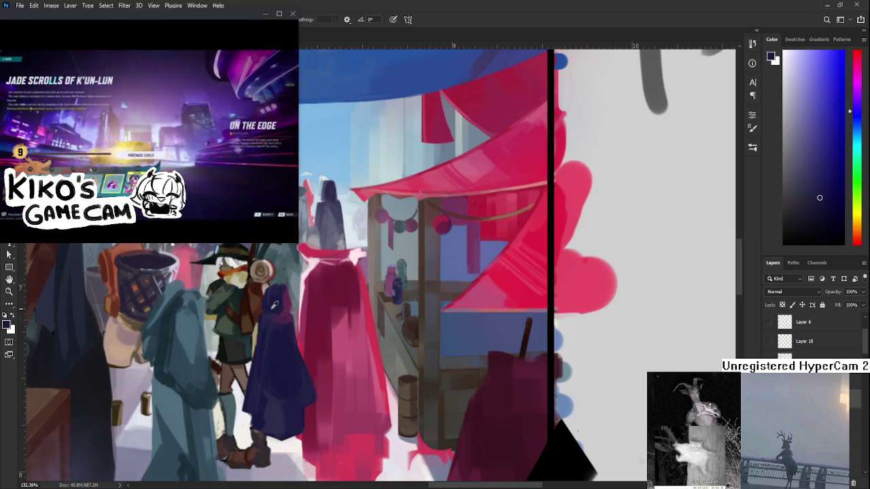
left_click(282, 298, "alt")
left_click(286, 296, "alt")
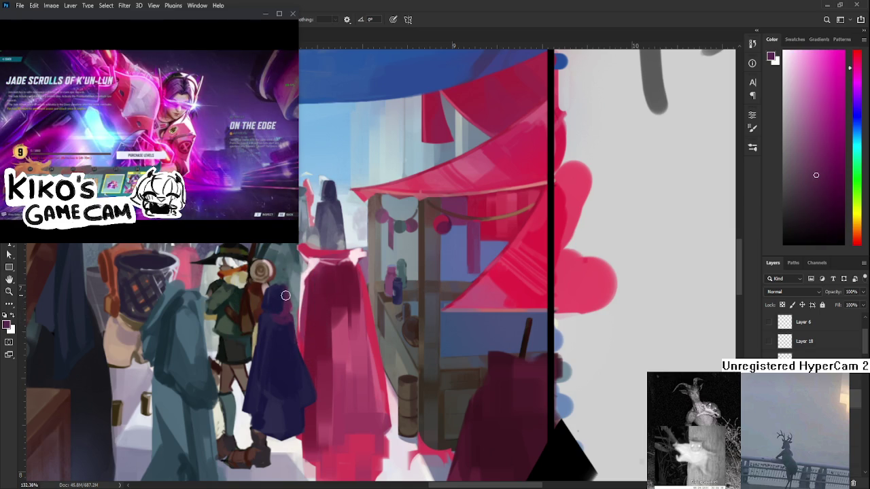
left_click(283, 296, "alt")
left_click(288, 299, "alt")
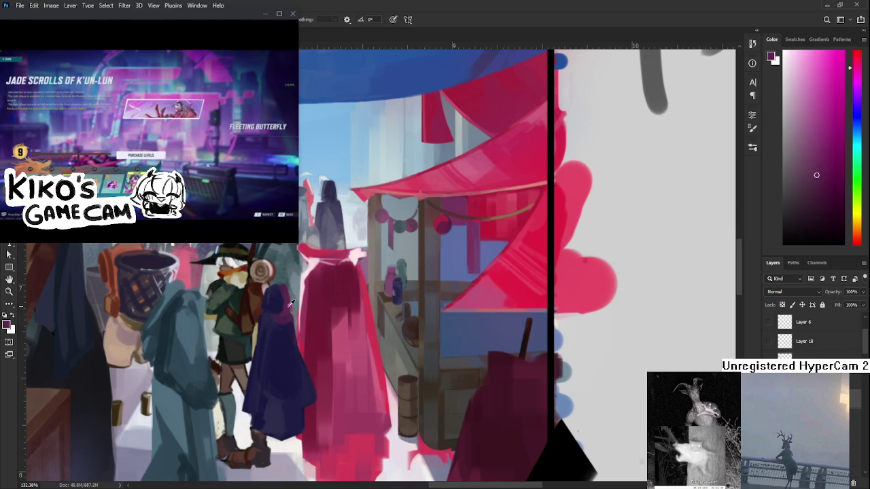
left_click(278, 302, "alt")
left_click(283, 309, "alt")
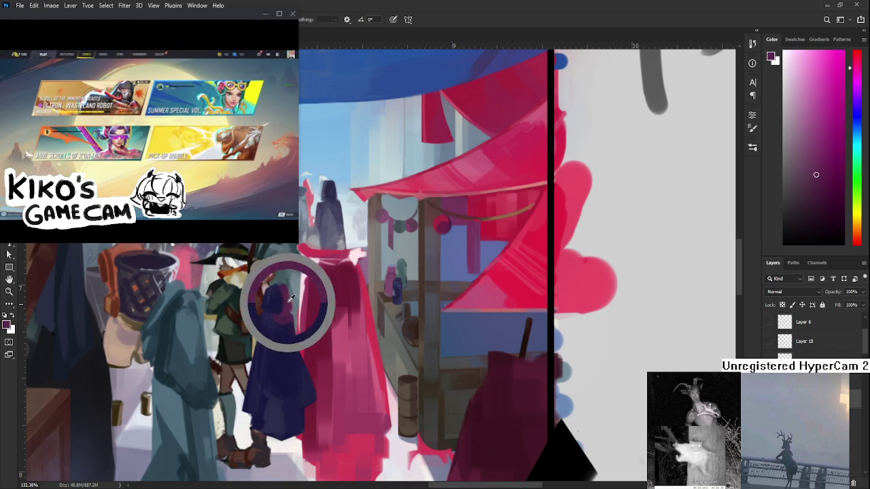
Step: Sample dark blue-purple from the cloak folds and cape, settling on the cape's dark purple
left_click(292, 355, "alt")
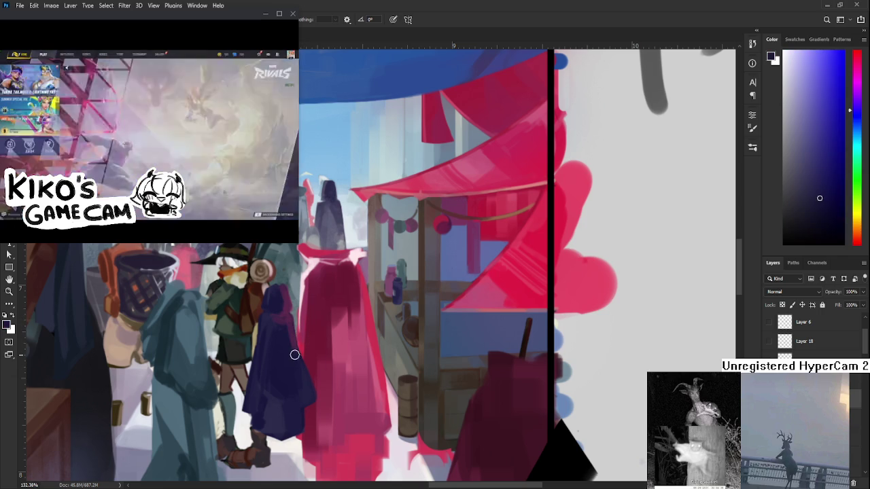
left_click(293, 356, "alt")
left_click(294, 357, "alt")
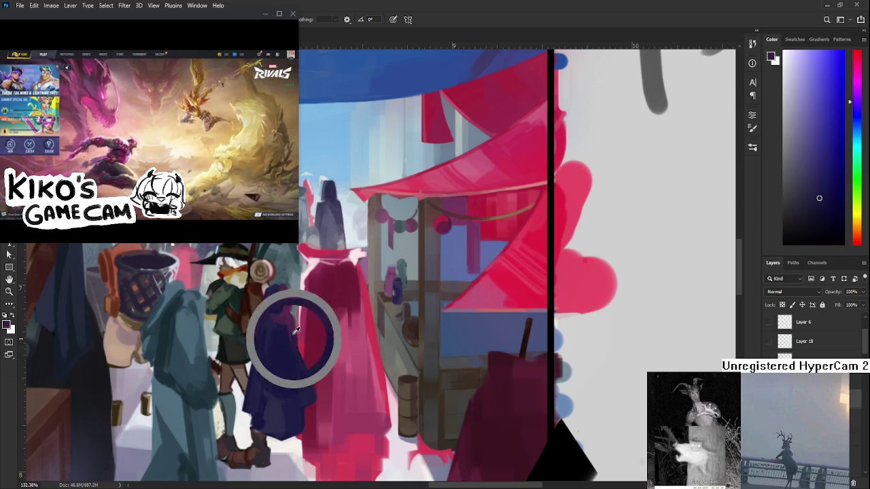
left_click(292, 334, "alt")
left_click(294, 381, "alt")
left_click(293, 346, "alt")
left_click(307, 382, "alt")
left_click(295, 346, "alt")
left_click(299, 368, "alt")
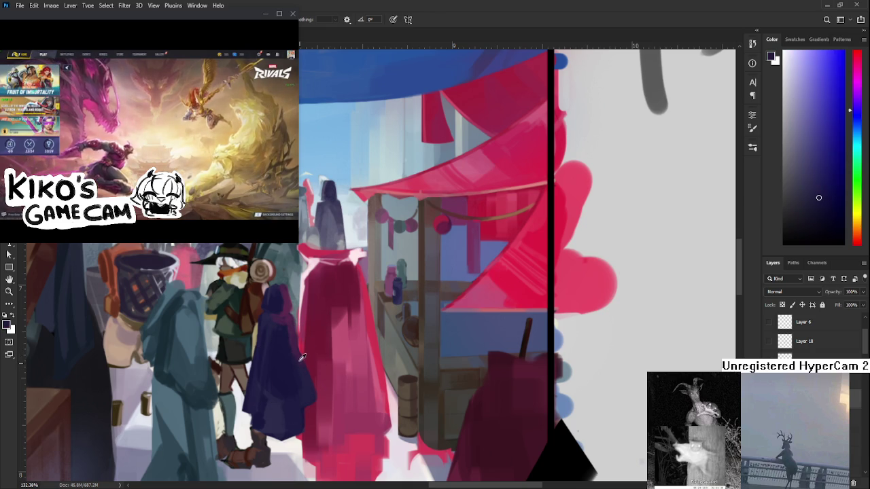
left_click(291, 332, "alt")
left_click(285, 335, "alt")
left_click(289, 320, "alt")
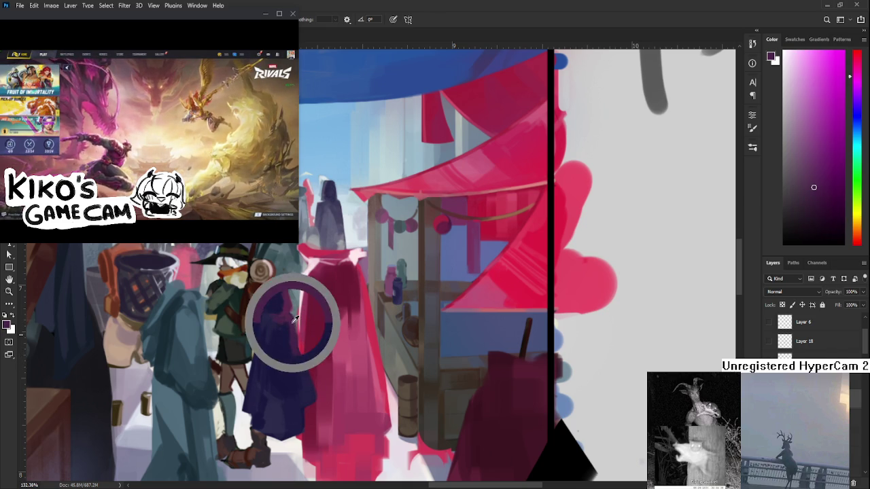
left_click(284, 326, "alt")
left_click(286, 324, "alt")
left_click(285, 336, "alt")
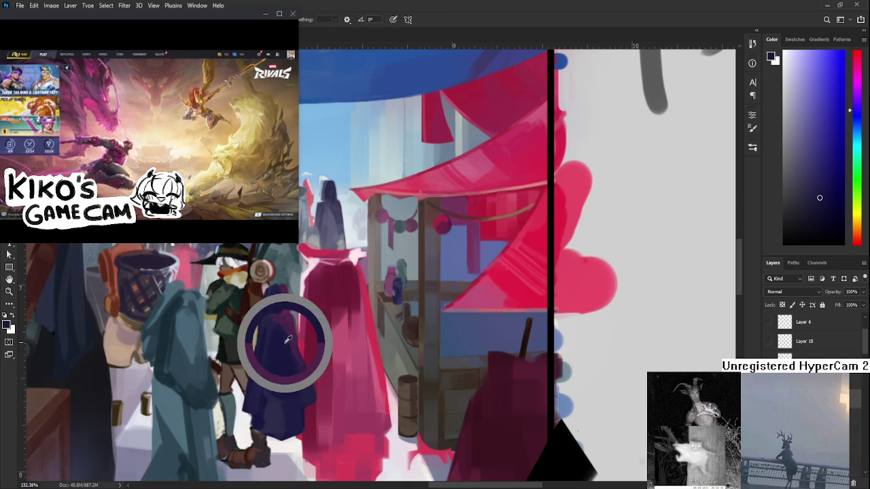
left_click(293, 343, "alt")
left_click(290, 353, "alt")
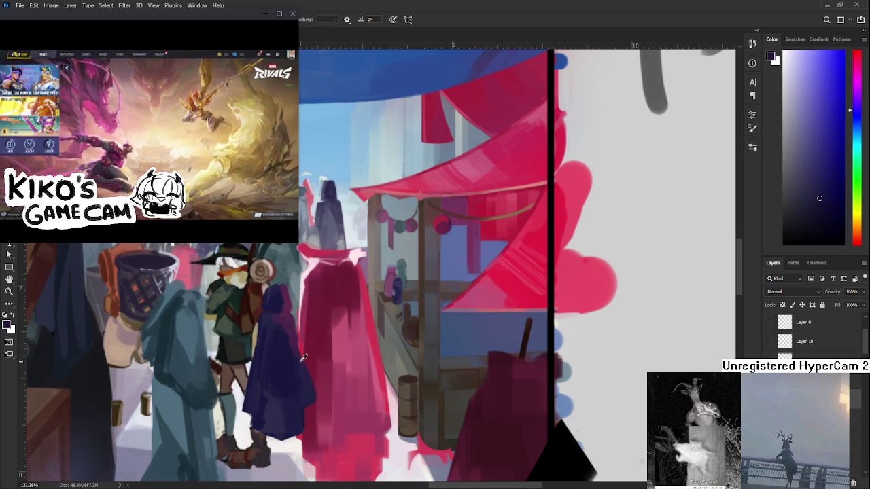
left_click(292, 319, "alt")
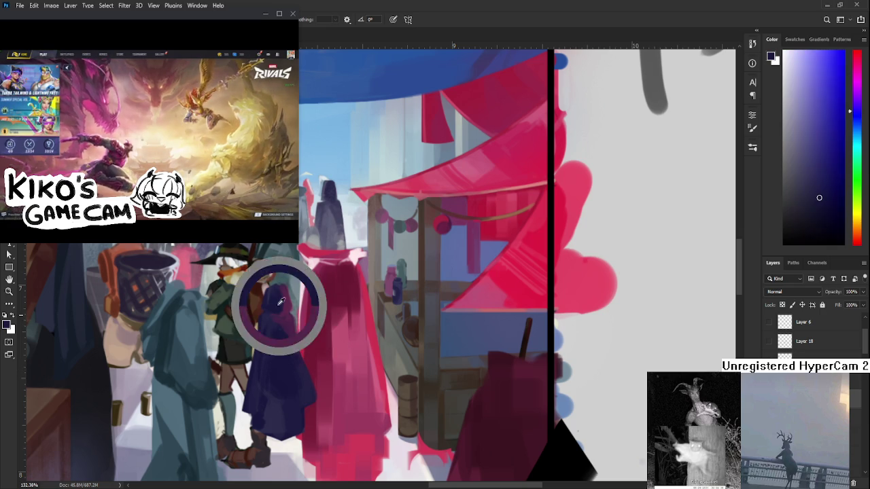
left_click(278, 305, "alt")
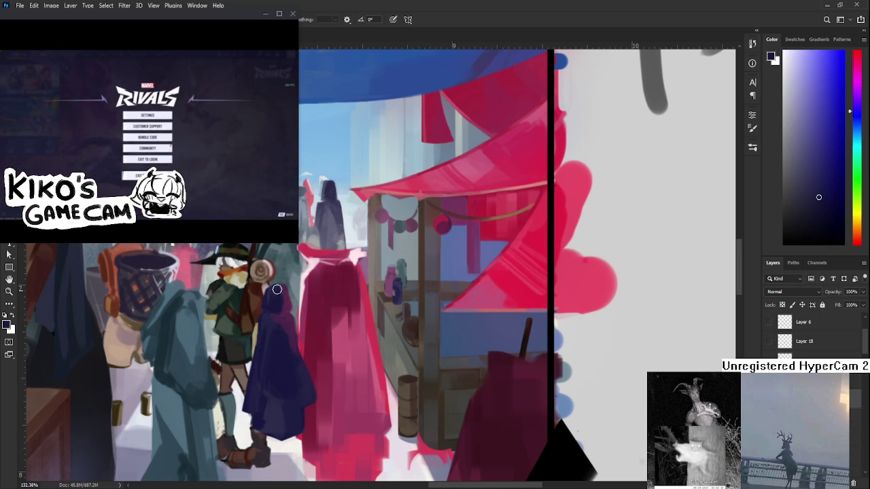
left_click(287, 299, "alt")
left_click(275, 297, "alt")
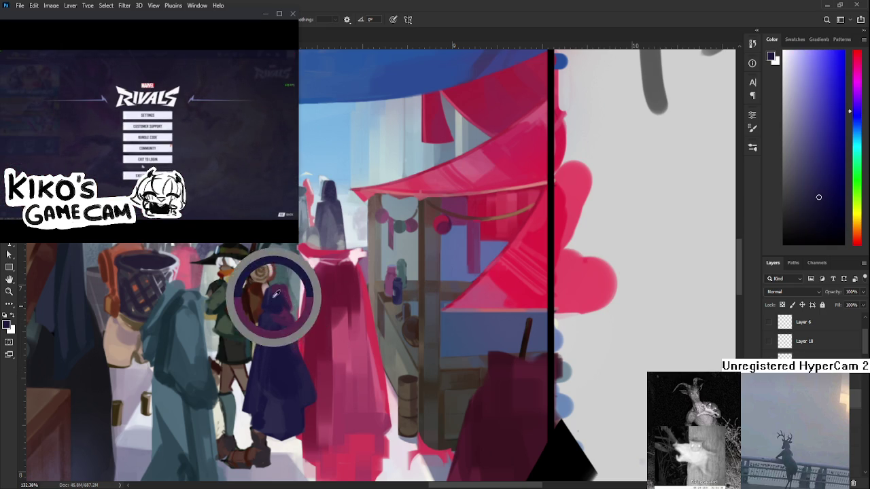
scroll(301, 325, "down", 5)
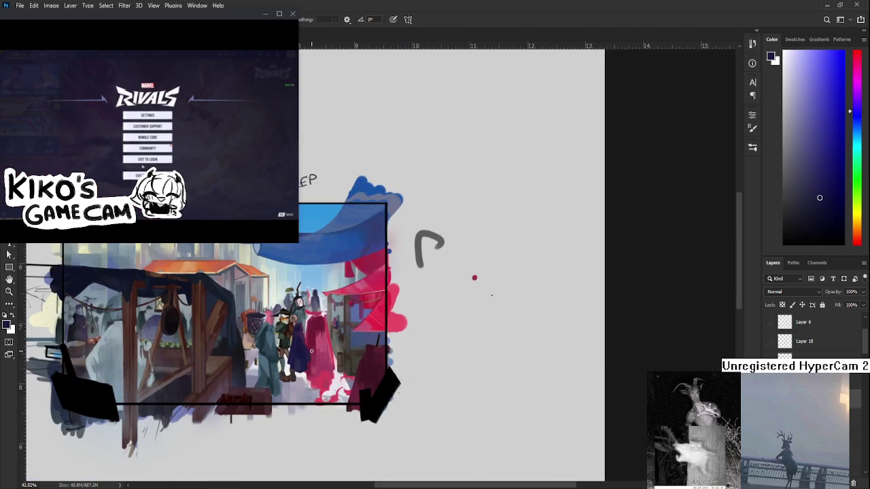
scroll(490, 293, "up", 2)
scroll(305, 346, "up", 2)
left_click(288, 303, "alt")
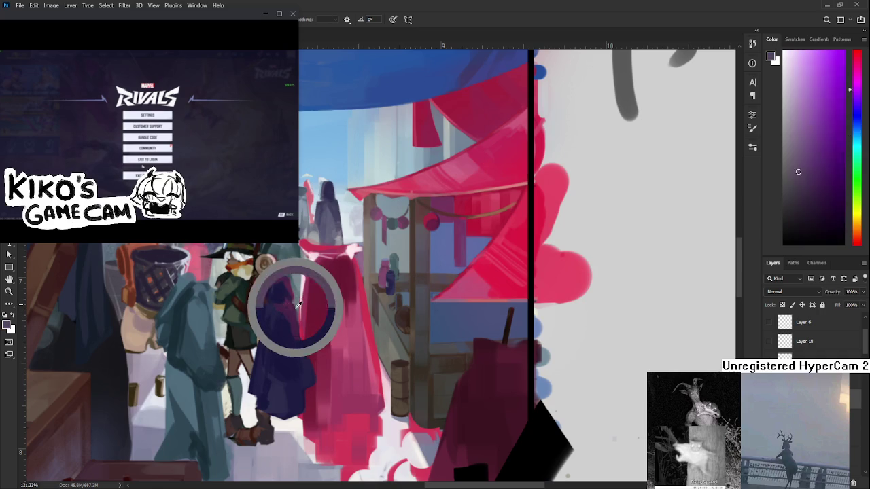
left_click(272, 397, "alt")
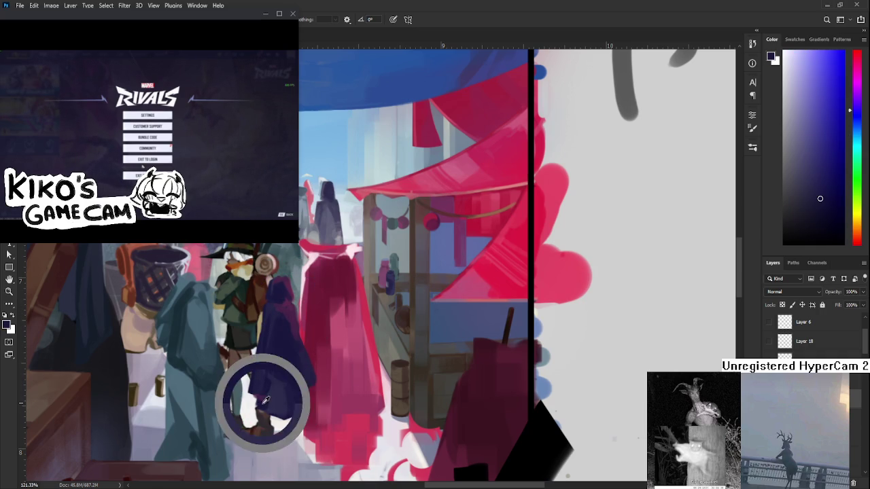
left_click(270, 399, "alt")
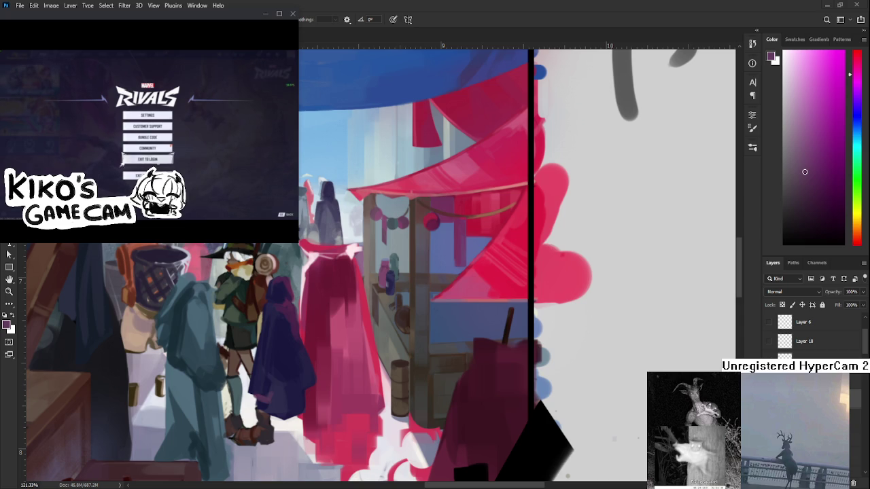
Step: Sample dark navy from the cloak while working on the magenta-cloaked figure beside it
left_click(148, 159)
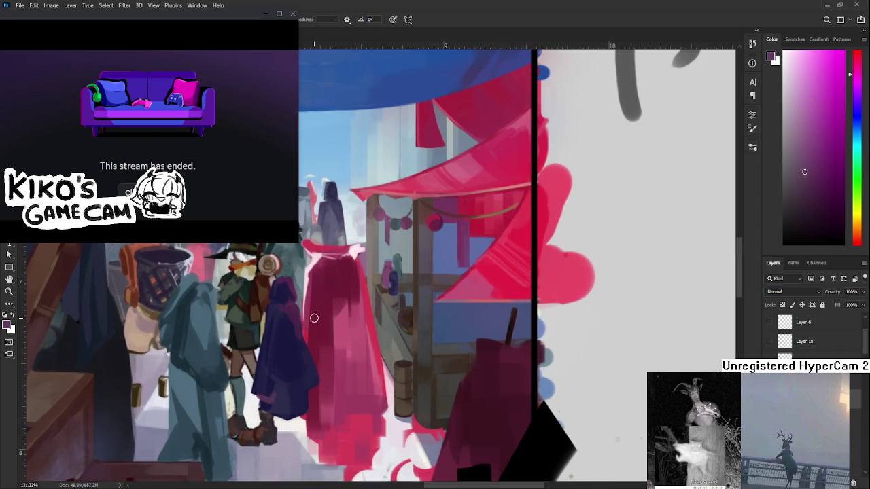
left_click(295, 315, "alt")
Step: Sample the cloak's purple and paint along its lower edge to widen it
left_click(297, 329, "alt")
left_click(305, 368, "alt")
left_click(298, 330, "alt")
left_click(299, 332, "alt")
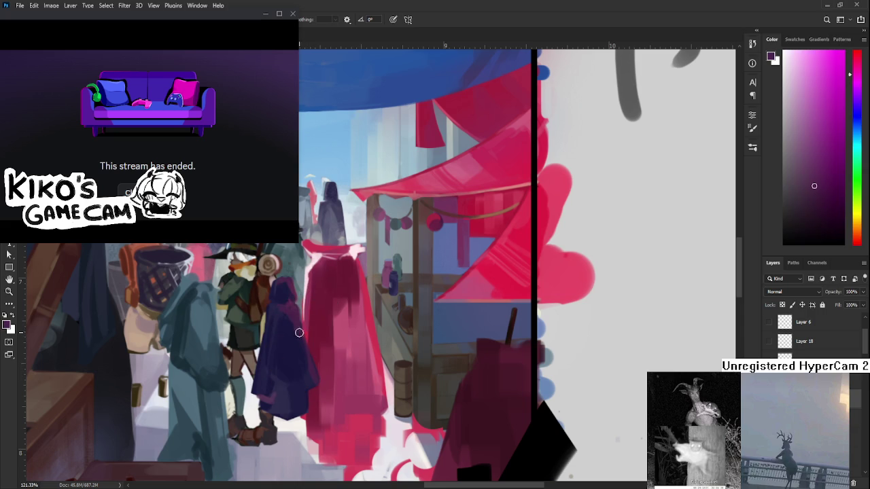
left_click(306, 370, "alt")
left_click_drag(310, 381, 302, 395)
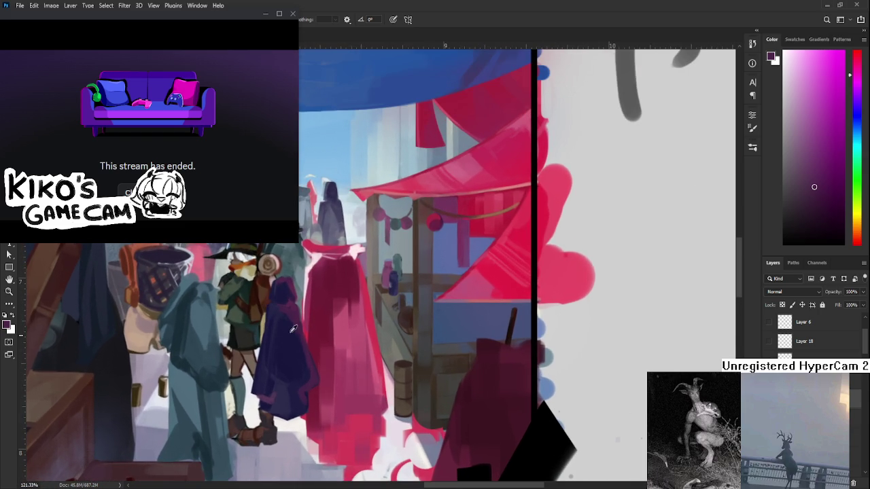
Step: Resample dark navy and dark purple from the cloak, ending on the cloak-shadow navy
left_click(294, 324, "alt")
left_click(292, 343, "alt")
left_click(311, 359, "alt")
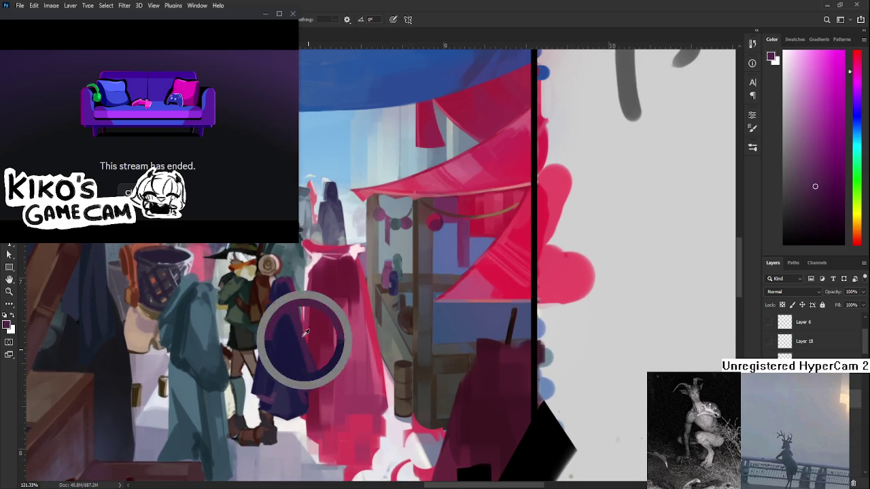
left_click(304, 378, "alt")
left_click(314, 385, "alt")
left_click(306, 382, "alt")
left_click(303, 403, "alt")
left_click(304, 401, "alt")
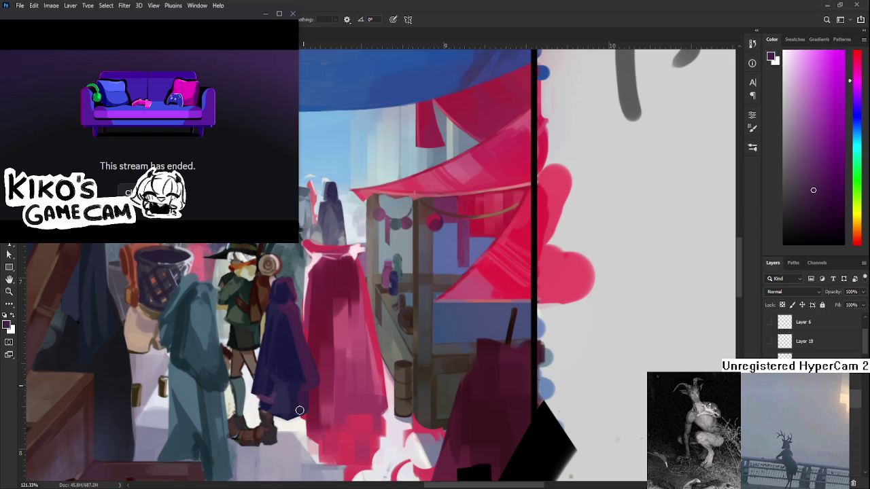
left_click(300, 395, "alt")
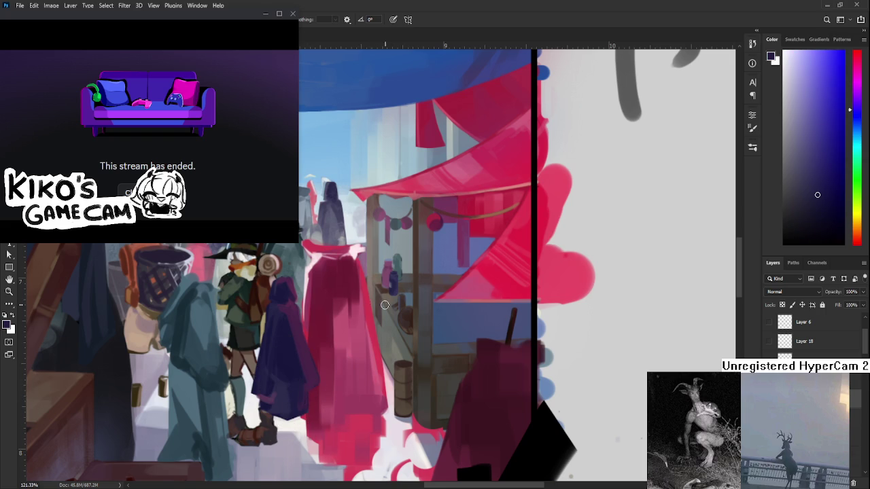
Step: Recentre the view on the market scene and sample a light grey-purple from the canvas
scroll(384, 297, "down", 4)
scroll(384, 297, "down", 3)
scroll(384, 297, "down", 2)
scroll(384, 298, "up", 3)
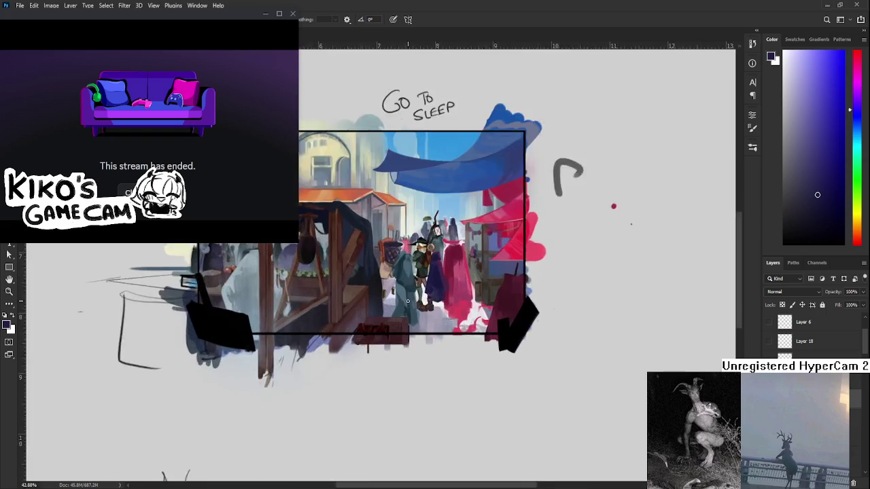
scroll(384, 297, "up", 2)
scroll(384, 297, "up", 1)
left_click_drag(455, 377, 408, 389)
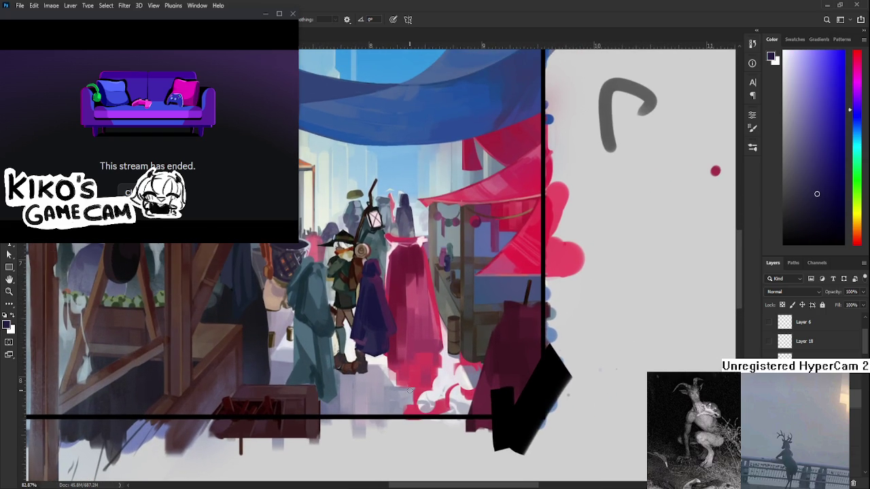
key("e")
key("b")
left_click(374, 377, "alt")
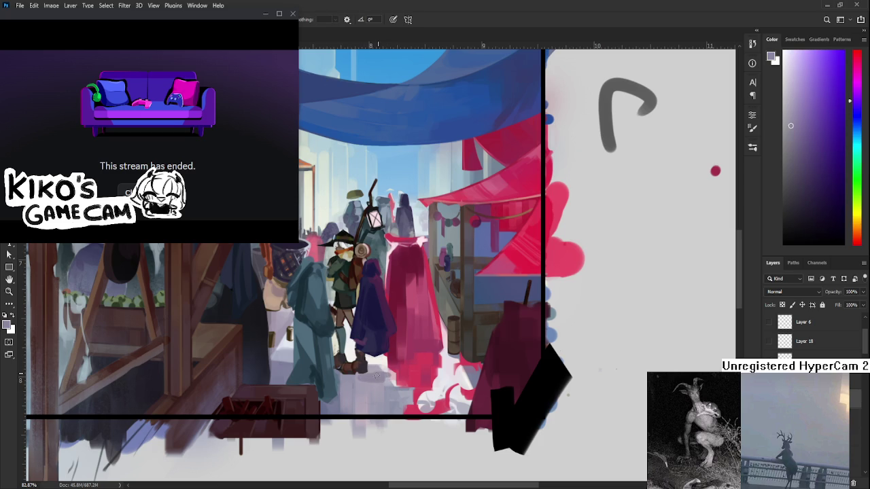
left_click_drag(371, 382, 367, 410)
Step: Sample a light greyish lavender from the street and erase patches around the central figure's feet
key("v")
key("e")
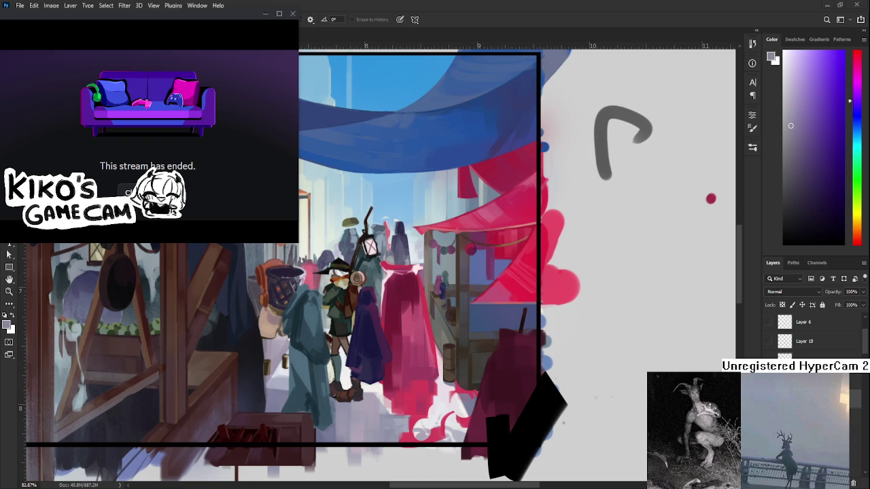
key("b")
left_click(369, 373, "alt")
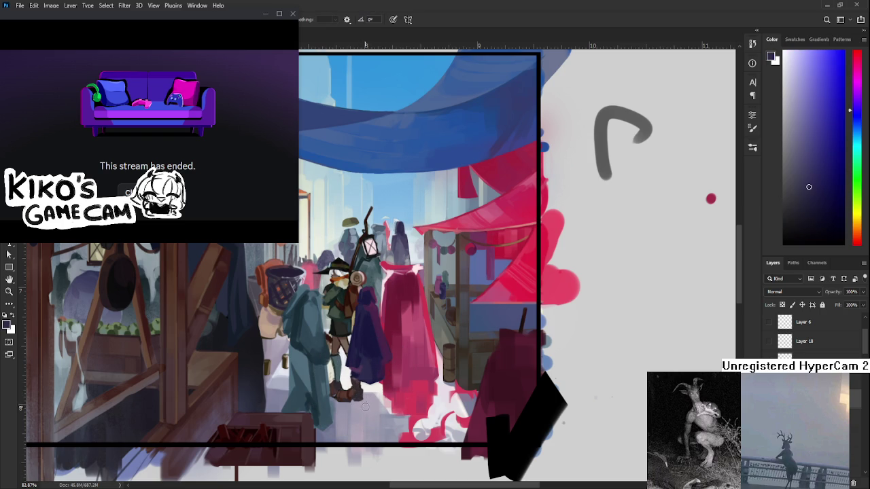
key("e")
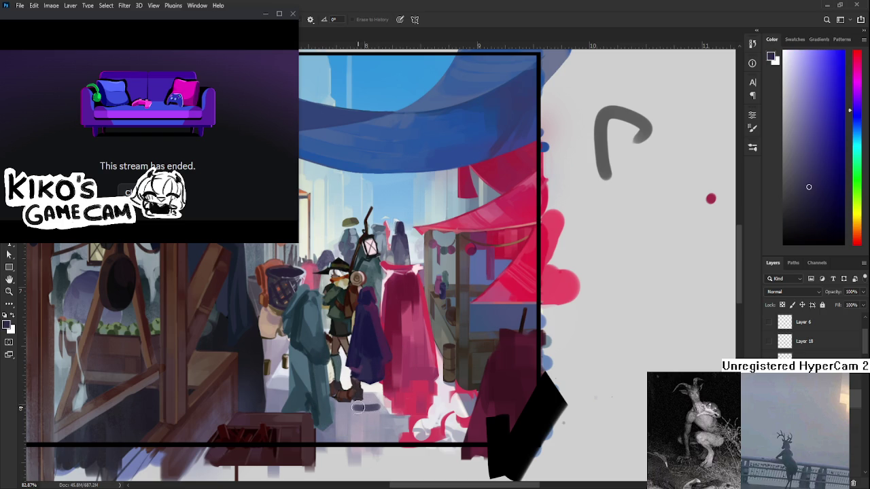
key("b")
left_click(376, 404, "alt")
key("e")
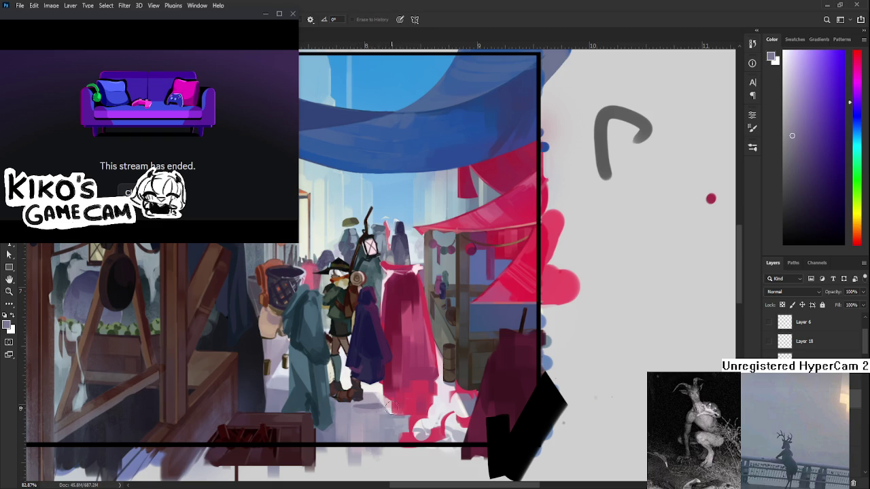
left_click_drag(384, 397, 360, 395)
mouse_move(149, 135)
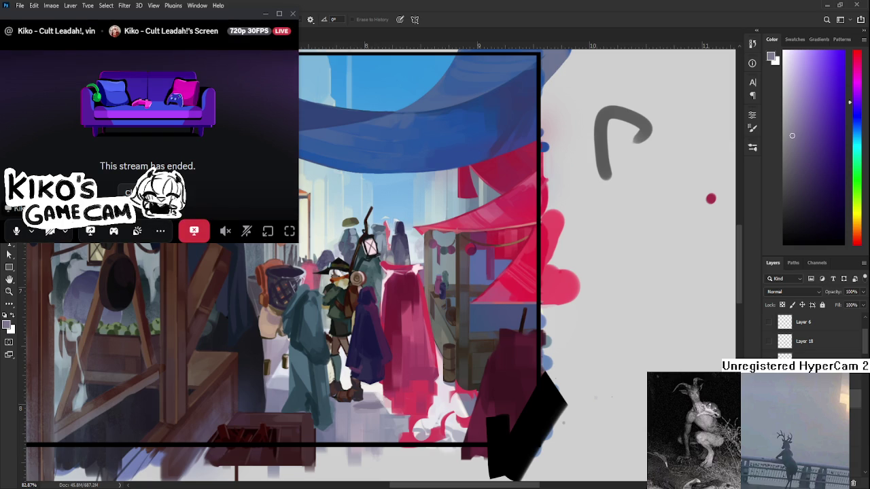
Step: Stop watching the ended Discord stream and close its call pop-out window
left_click(193, 231)
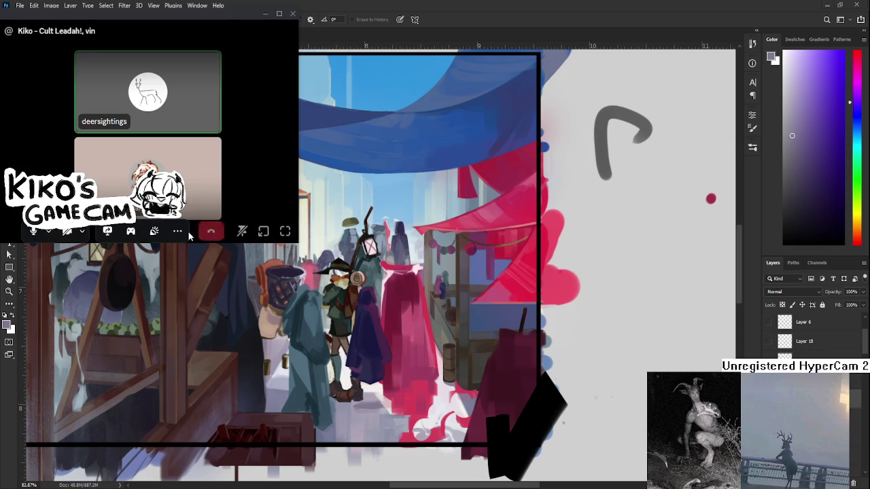
left_click(272, 233)
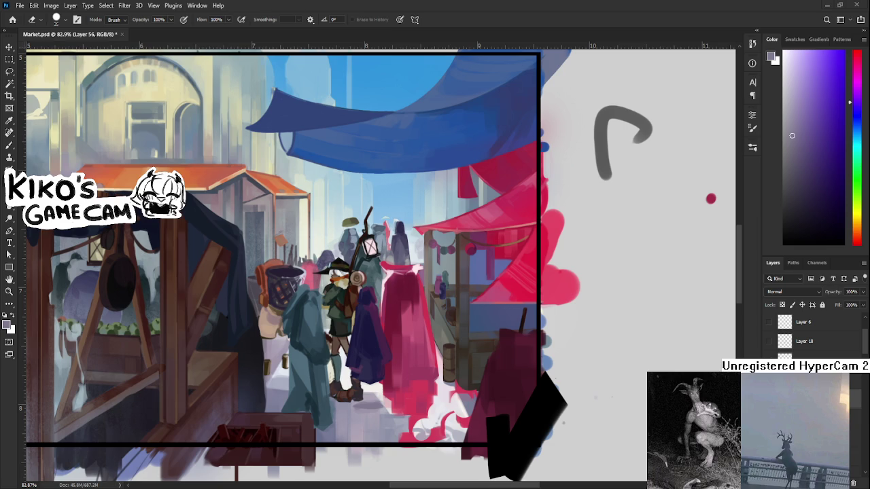
Step: Sample two darker colours from the scene, then switch to the Eraser to clean up strokes
key("b")
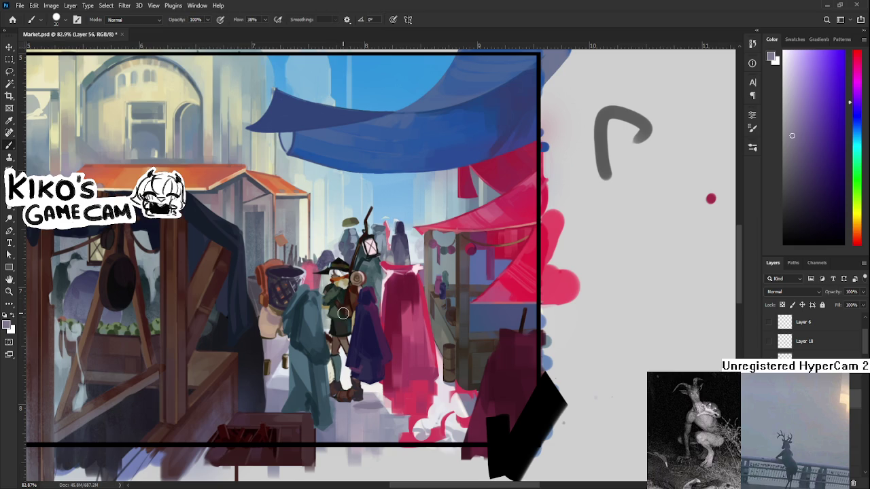
left_click(360, 352, "alt")
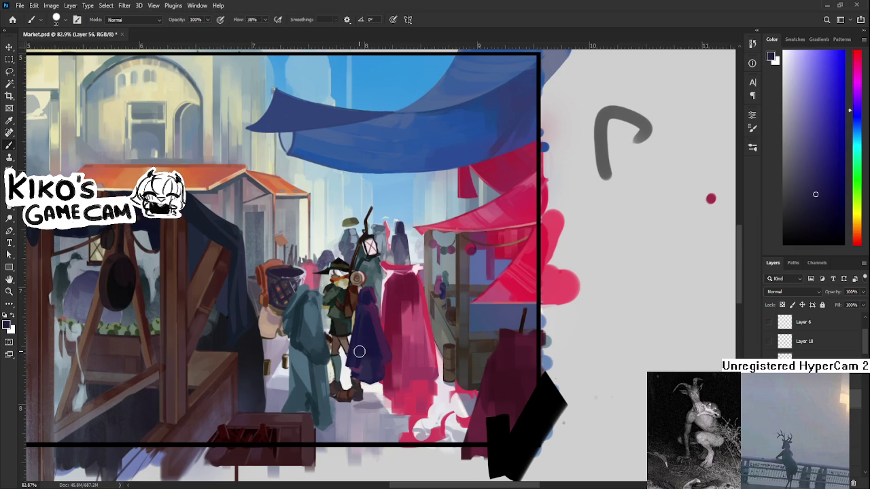
left_click(371, 409, "alt")
key("e")
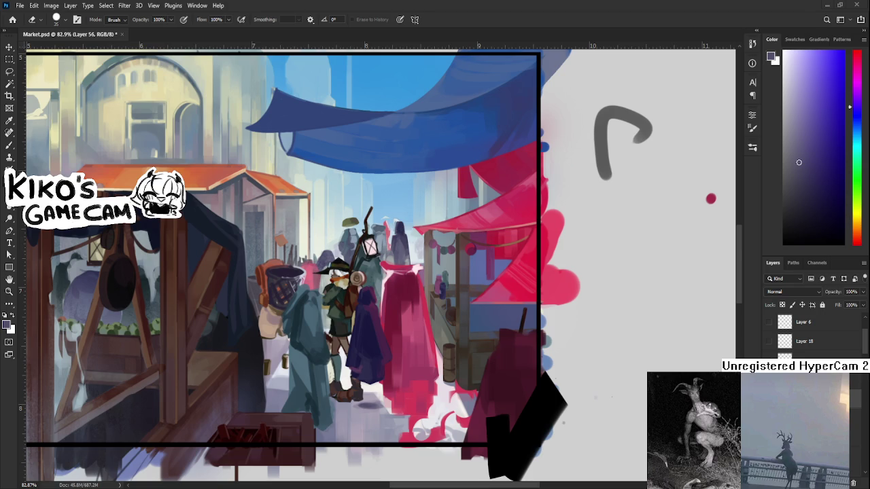
Step: Zoom in, return to the Brush and sample purple tones from the central cloak
scroll(359, 321, "up", 2)
key("b")
left_click(377, 307, "alt")
left_click(369, 319, "alt")
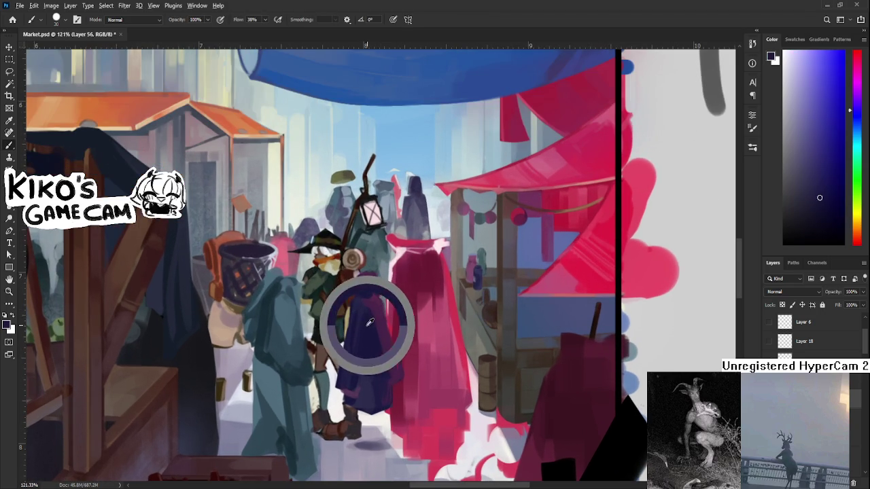
left_click(379, 317, "alt")
left_click(382, 303, "alt")
left_click(383, 314, "alt")
left_click(377, 306, "alt")
Step: Settle on the magenta-purple at the cloak's upper edge, then bring up the Discord window
left_click(370, 333, "alt")
left_click(373, 335, "alt")
left_click(378, 307, "alt")
left_click(374, 316, "alt")
left_click(378, 312, "alt")
left_click(382, 312, "alt")
left_click(379, 295, "alt")
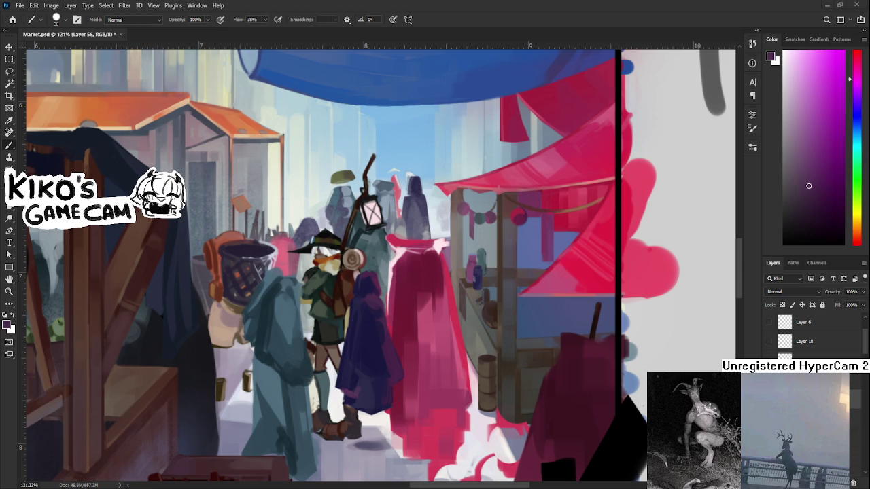
key("alt+Tab")
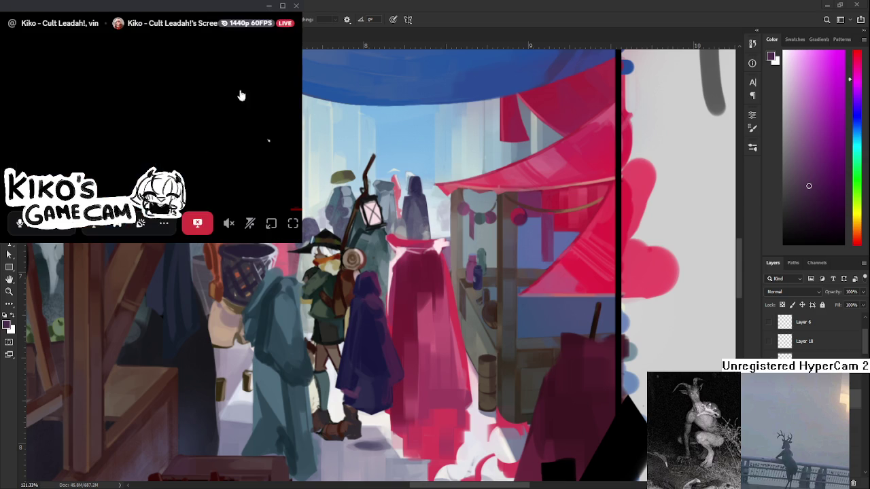